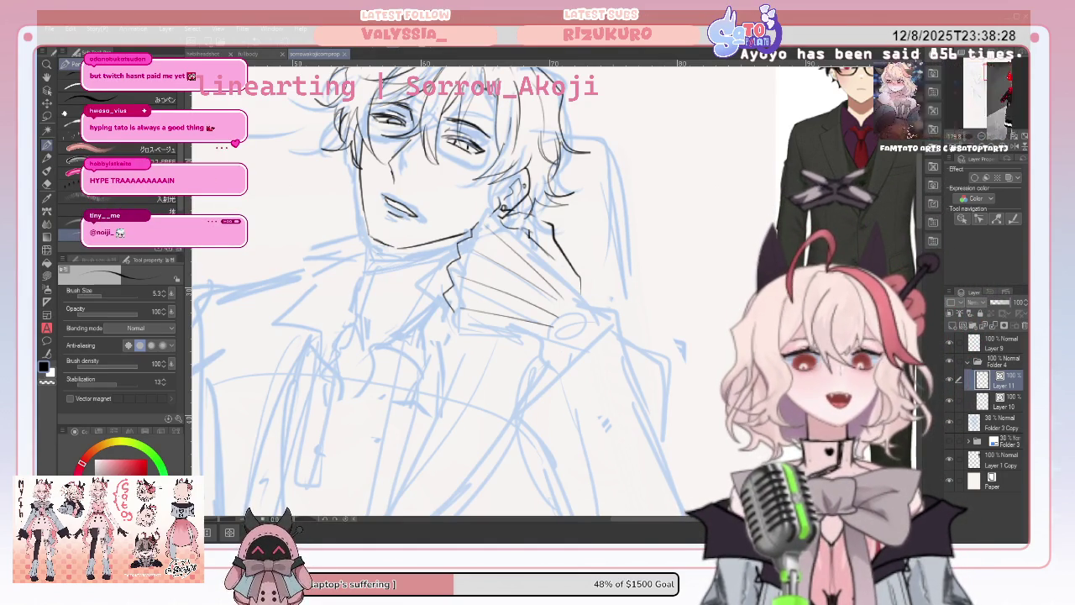
Zoom in on the head and ink the hair, glasses, face and jaw in black over the blue sketch.
{"action": "scroll", "coordinate": [436, 286], "scroll_direction": "up", "scroll_amount": 2}
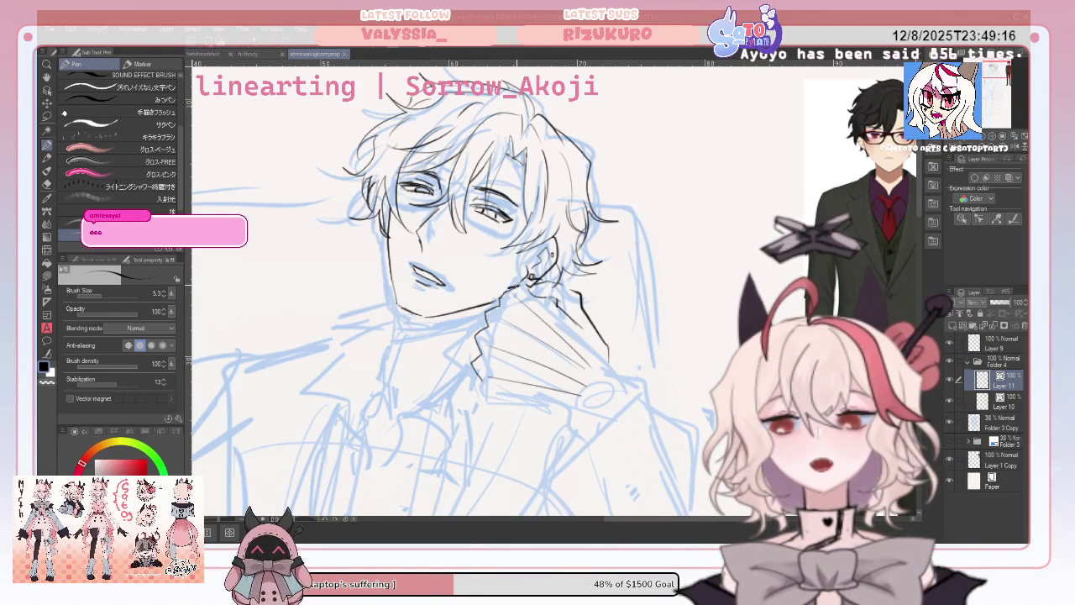
Extend the collar line and ink the left jaw, erasing stray marks with the Vector eraser.
{"action": "left_click_drag", "start_coordinate": [531, 287], "coordinate": [556, 294]}
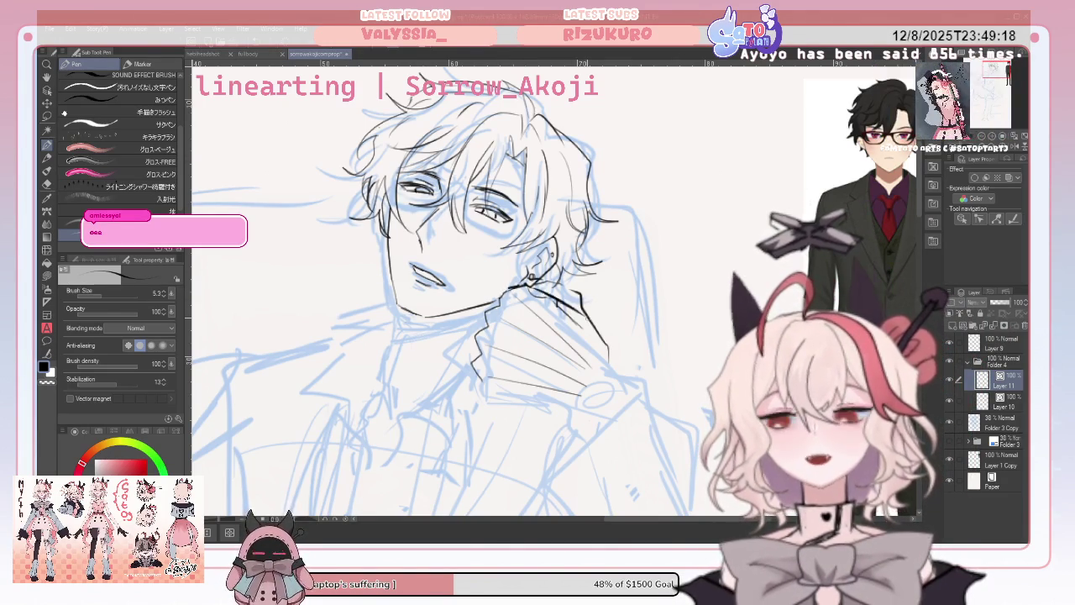
{"action": "key", "text": "b"}
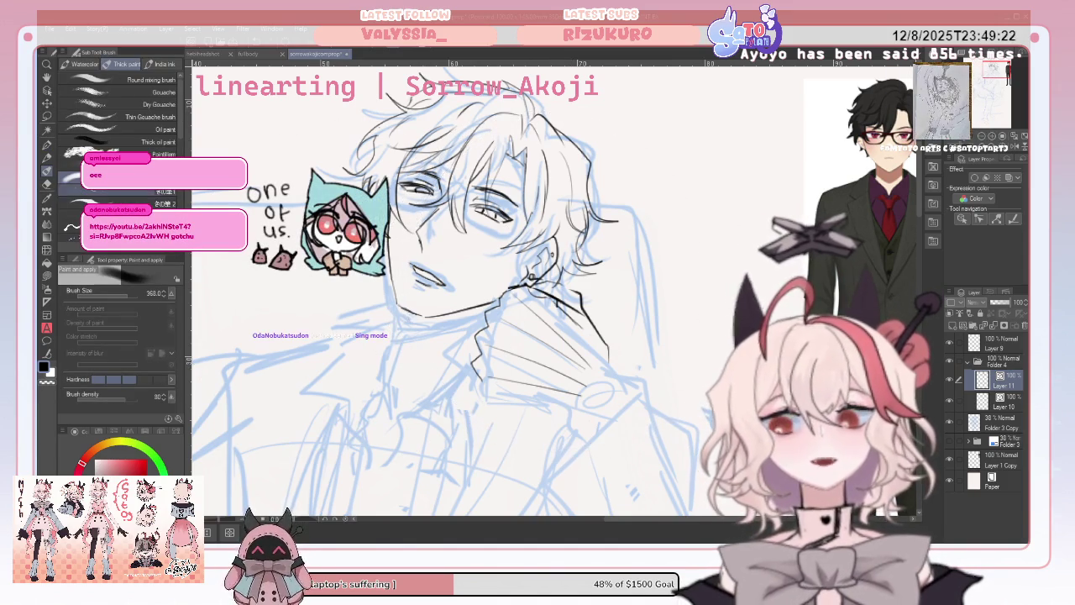
{"action": "key", "text": "e"}
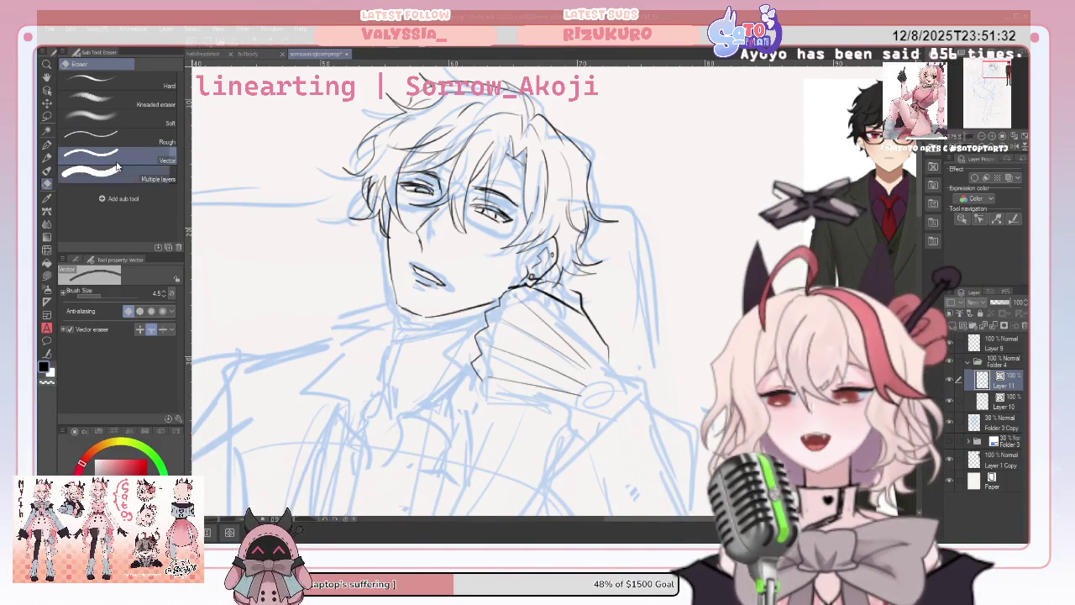
{"action": "key", "text": "p"}
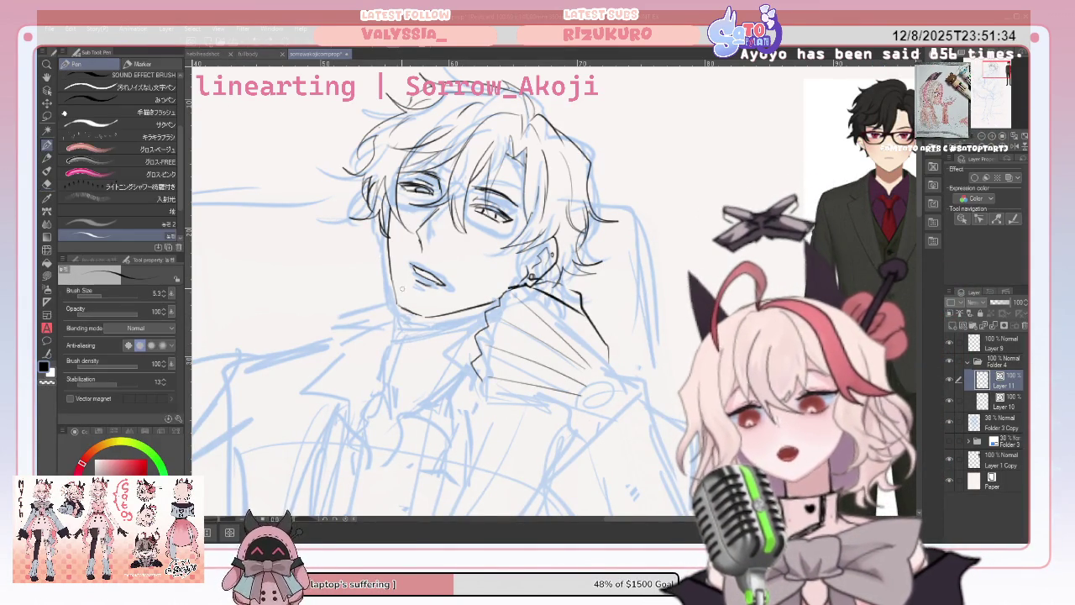
{"action": "left_click_drag", "start_coordinate": [400, 277], "coordinate": [399, 308]}
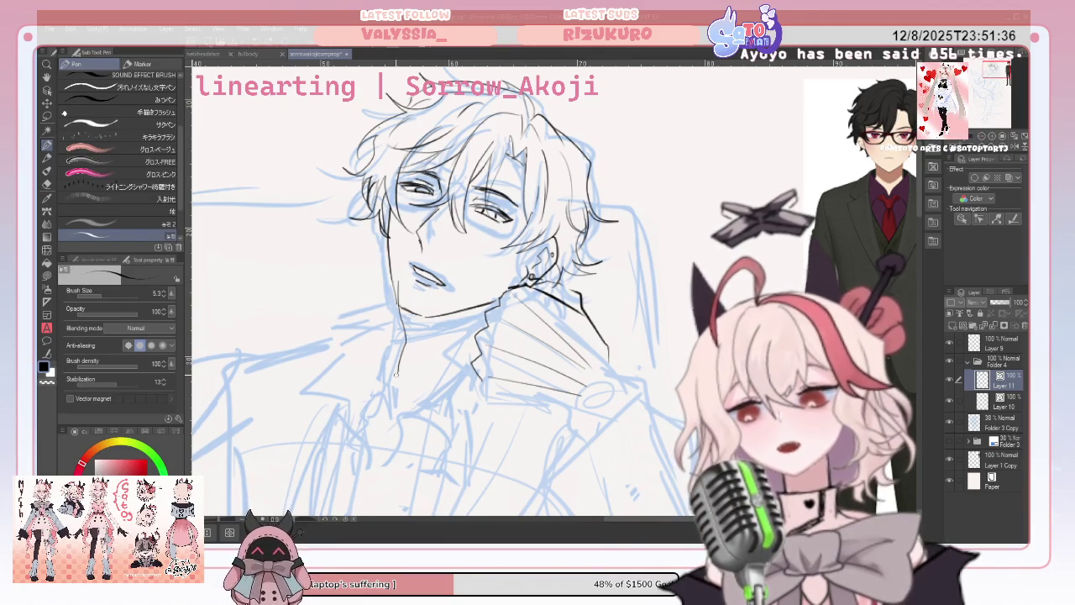
{"action": "key", "text": "e"}
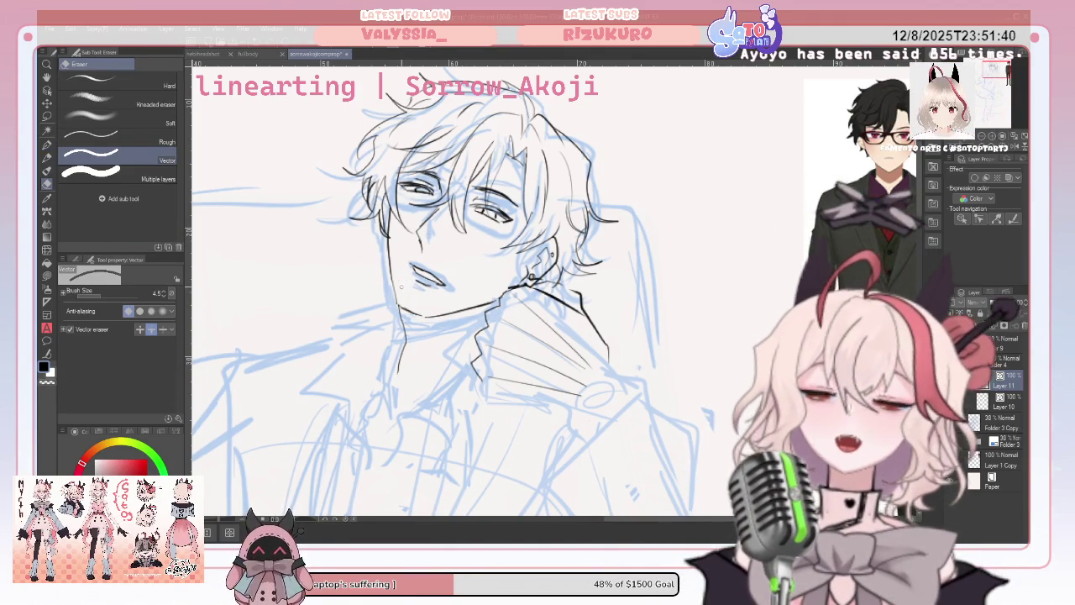
{"action": "key", "text": "p"}
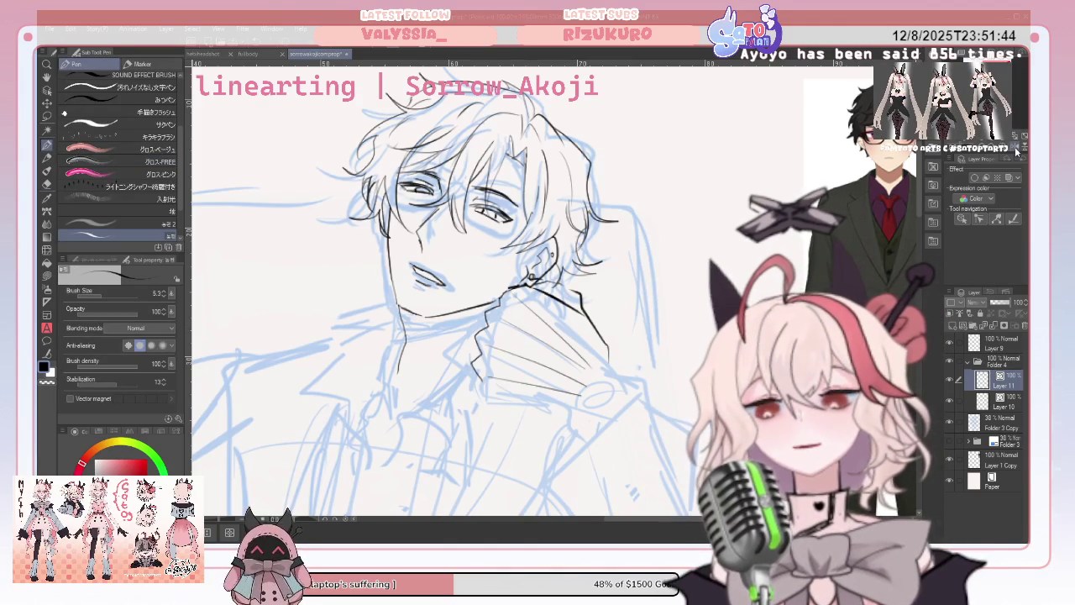
{"action": "scroll", "coordinate": [538, 294], "scroll_direction": "down", "scroll_amount": 5}
Mirror the canvas view horizontally and zoom in on the face to check the linework.
{"action": "scroll", "coordinate": [549, 289], "scroll_direction": "up", "scroll_amount": 2}
{"action": "scroll", "coordinate": [549, 289], "scroll_direction": "up", "scroll_amount": 1}
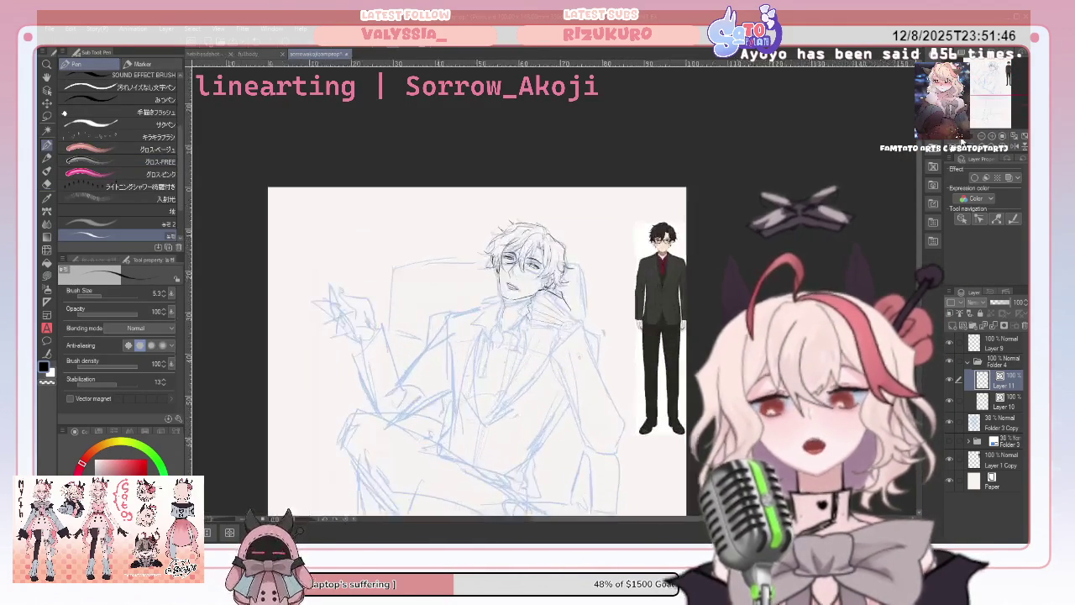
{"action": "left_click", "coordinate": [1013, 135]}
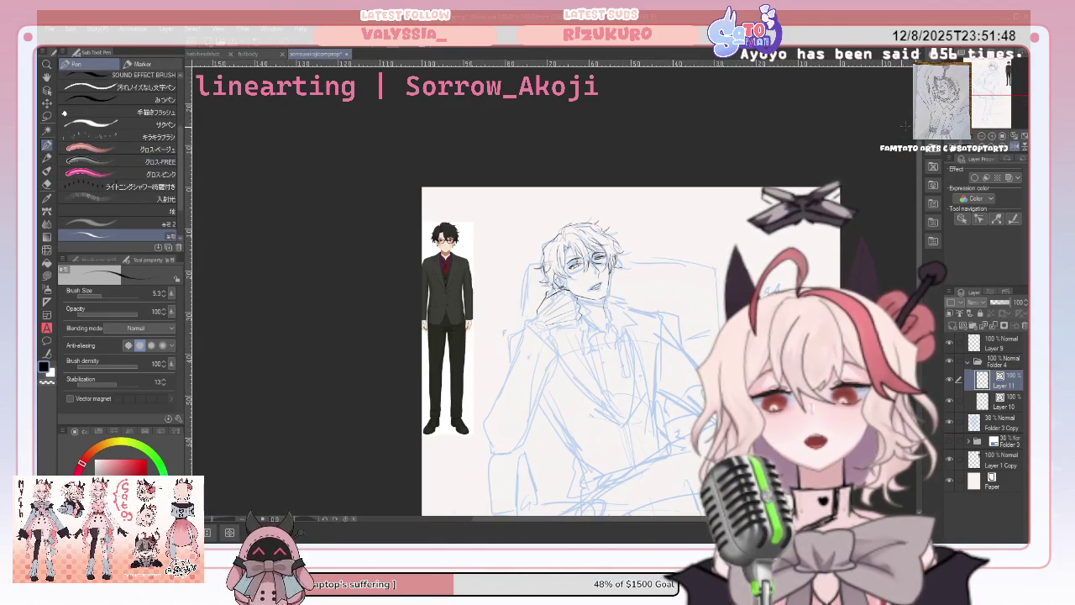
{"action": "scroll", "coordinate": [999, 112], "scroll_direction": "up", "scroll_amount": 3}
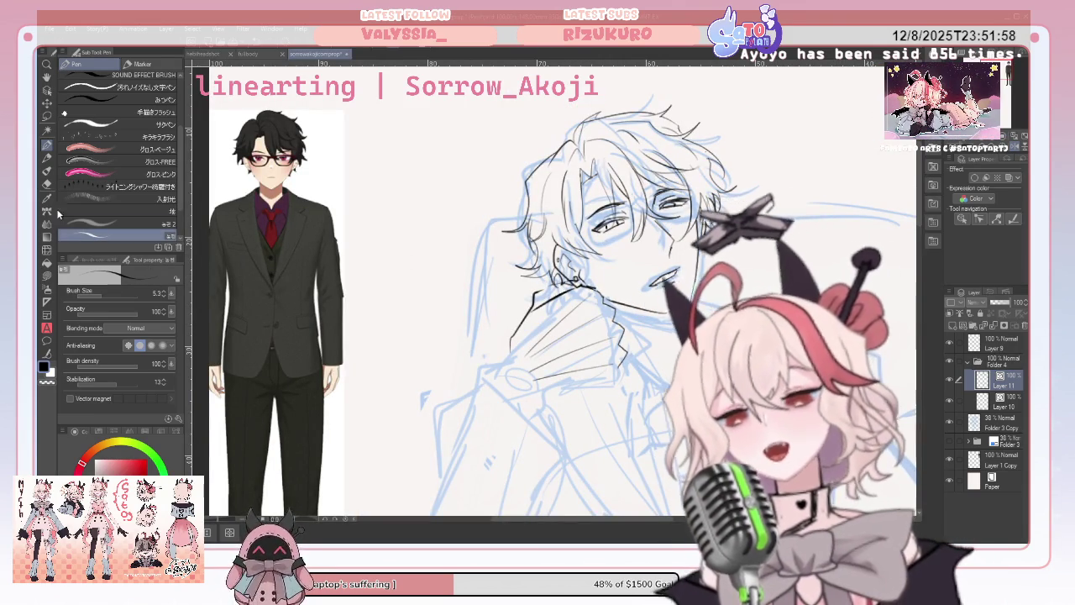
{"action": "key", "text": "e"}
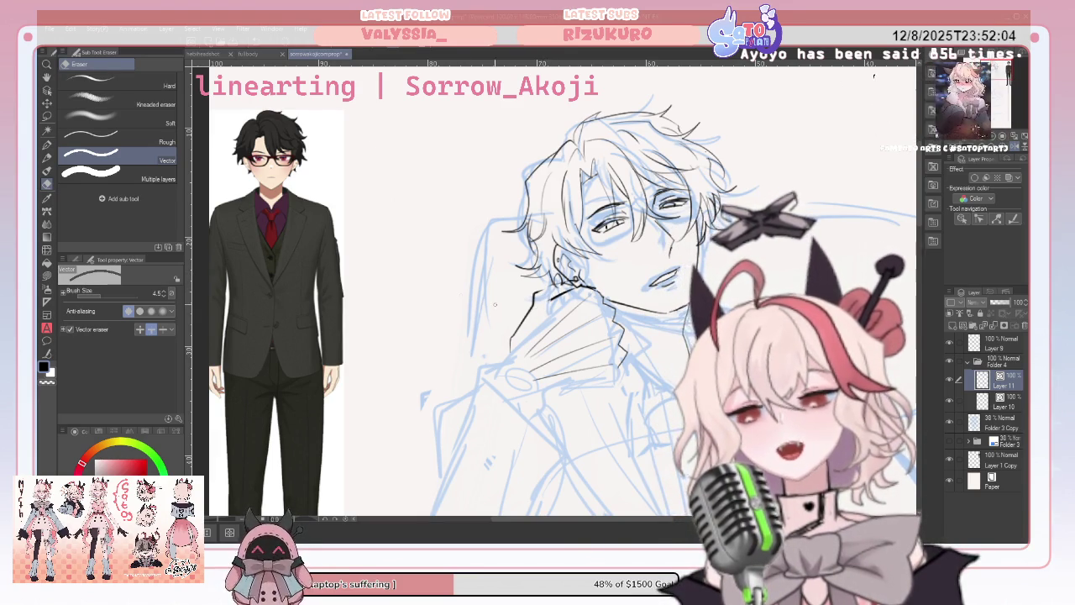
Fix the face lines with the pen, then unflip the canvas view.
{"action": "key", "text": "p"}
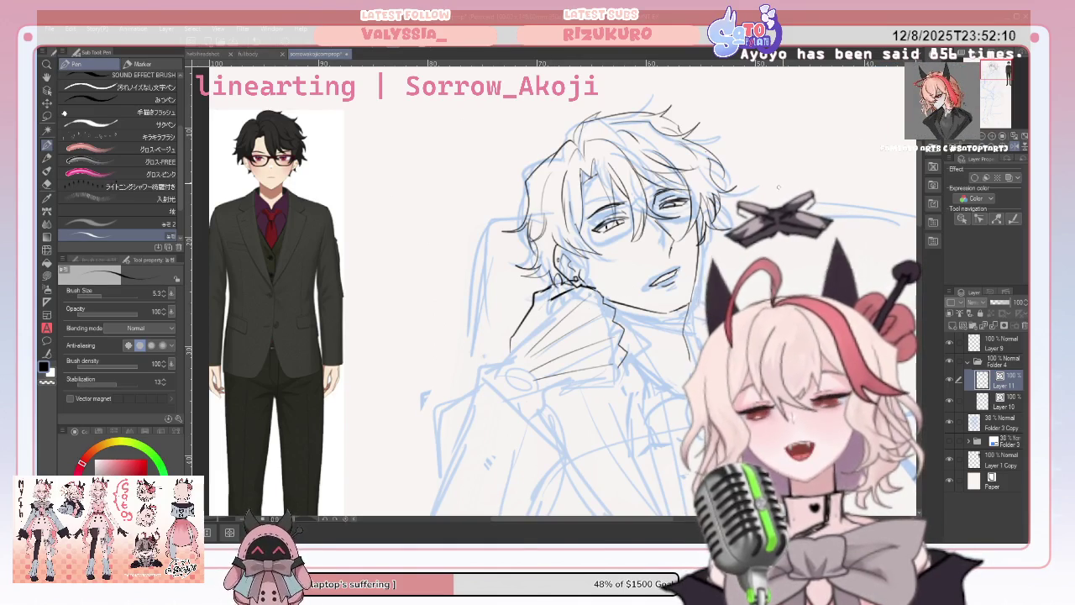
{"action": "left_click", "coordinate": [1021, 150]}
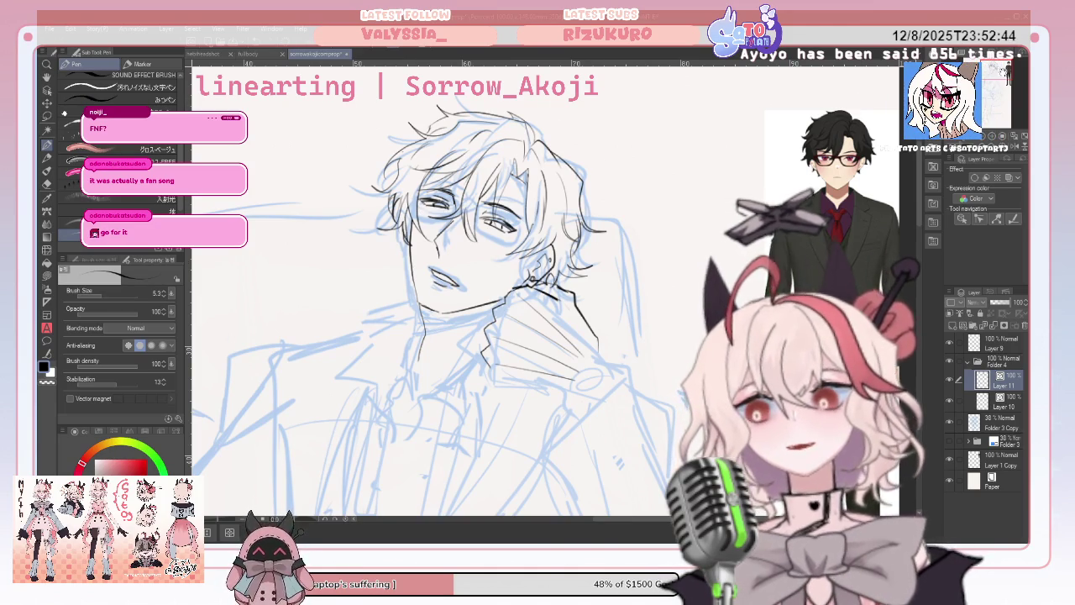
Extend the shirt collar line downward over the sketch, cleaning it with the eraser.
{"action": "scroll", "coordinate": [432, 302], "scroll_direction": "down", "scroll_amount": 1}
{"action": "scroll", "coordinate": [433, 303], "scroll_direction": "down", "scroll_amount": 2}
{"action": "scroll", "coordinate": [432, 302], "scroll_direction": "down", "scroll_amount": 1}
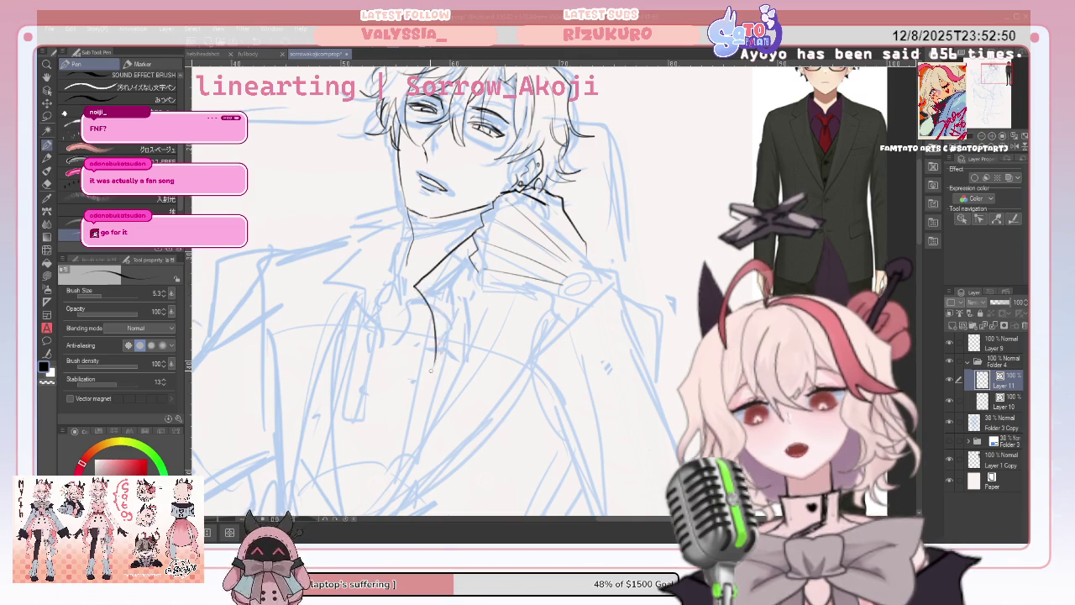
{"action": "left_click_drag", "start_coordinate": [432, 324], "coordinate": [435, 363]}
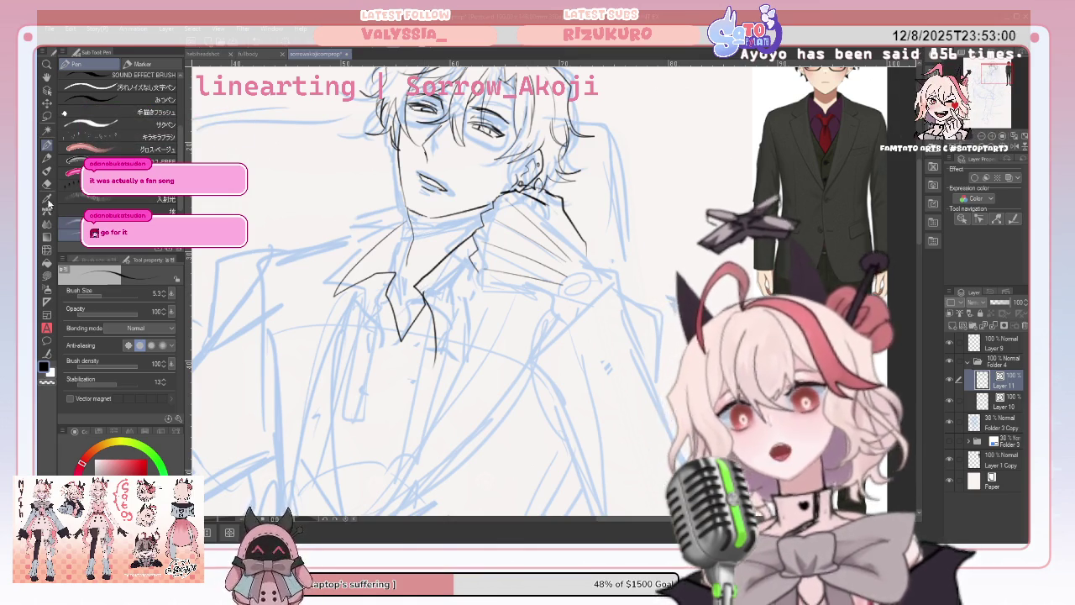
{"action": "key", "text": "e"}
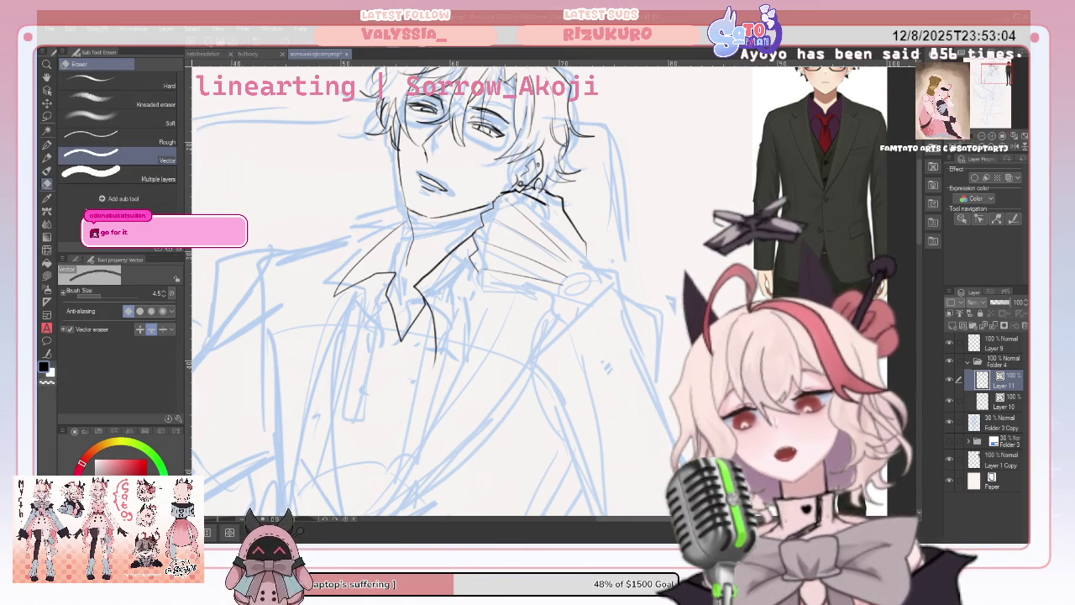
{"action": "key", "text": "p"}
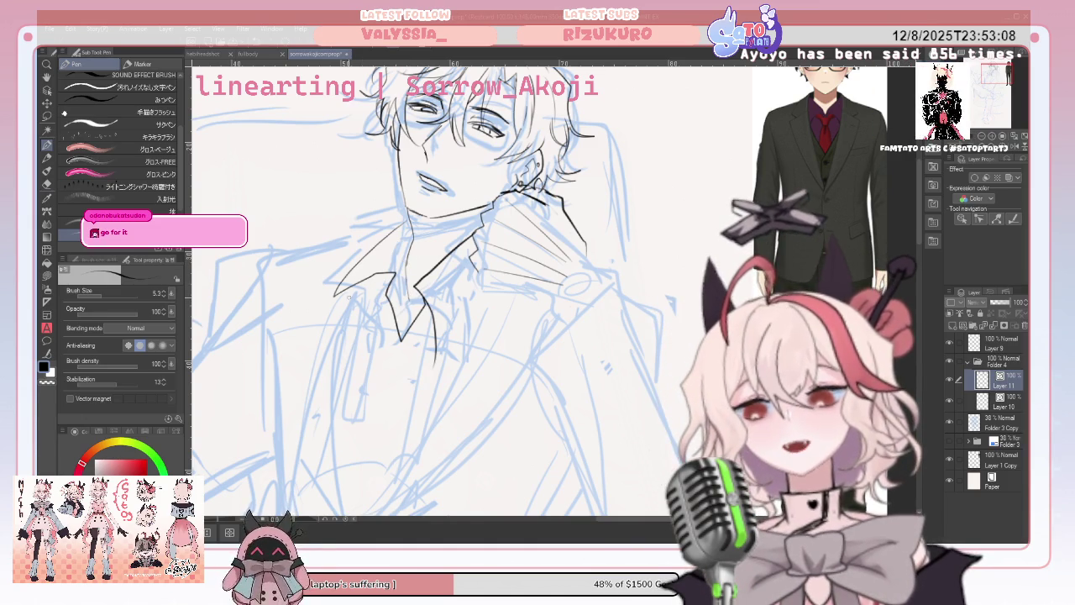
Ink another shirt collar line with a different pen brush, extending it and erasing stray marks.
{"action": "left_click_drag", "start_coordinate": [438, 357], "coordinate": [475, 296]}
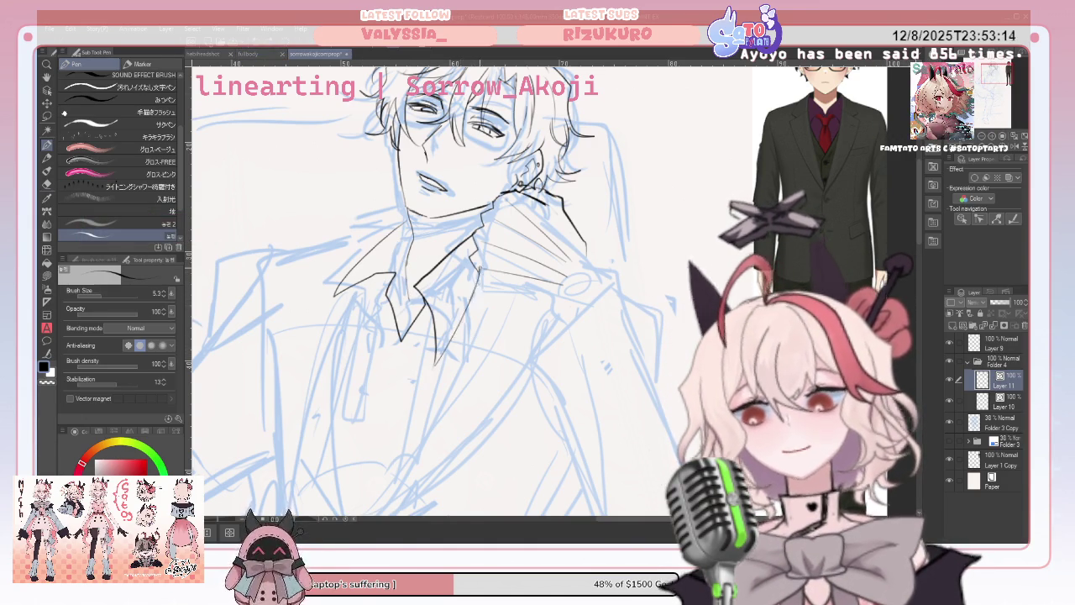
{"action": "left_click", "coordinate": [126, 224]}
{"action": "left_click", "coordinate": [47, 185]}
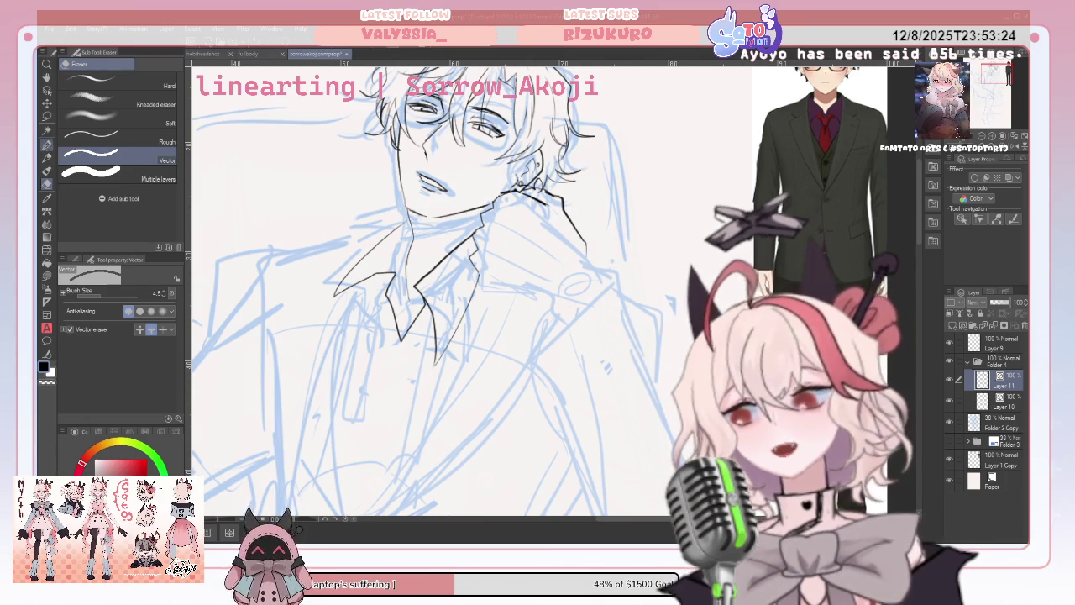
{"action": "key", "text": "p"}
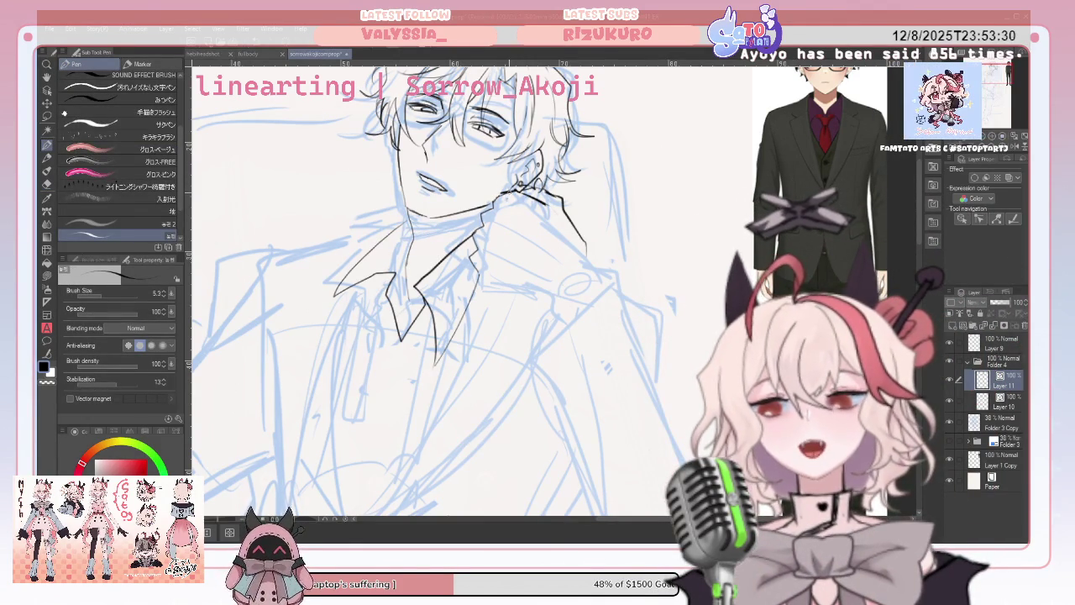
{"action": "left_click_drag", "start_coordinate": [497, 244], "coordinate": [491, 272]}
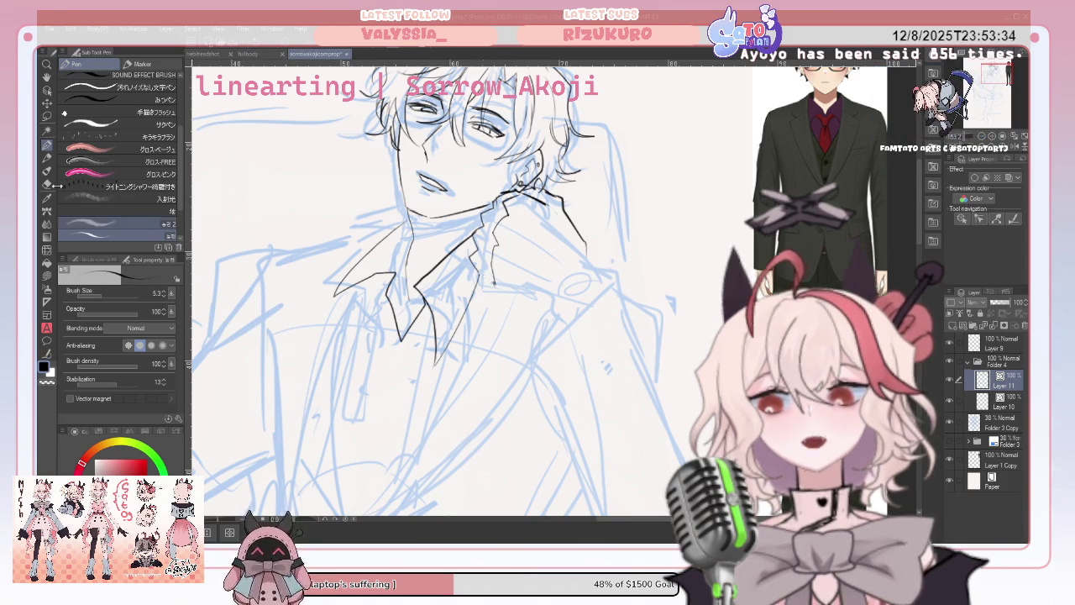
{"action": "key", "text": "e"}
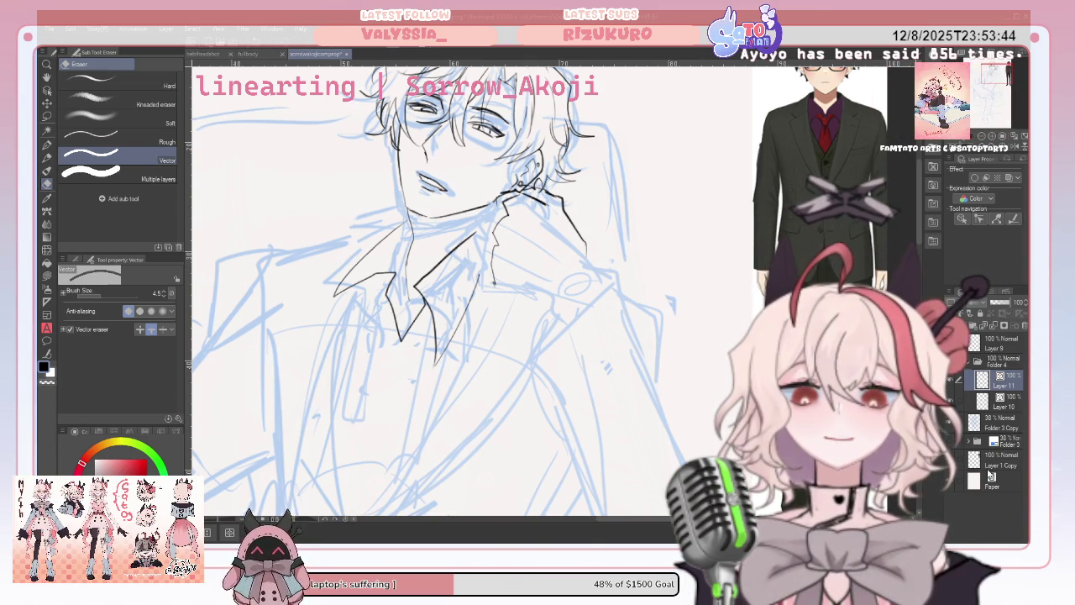
{"action": "left_click", "coordinate": [1002, 466]}
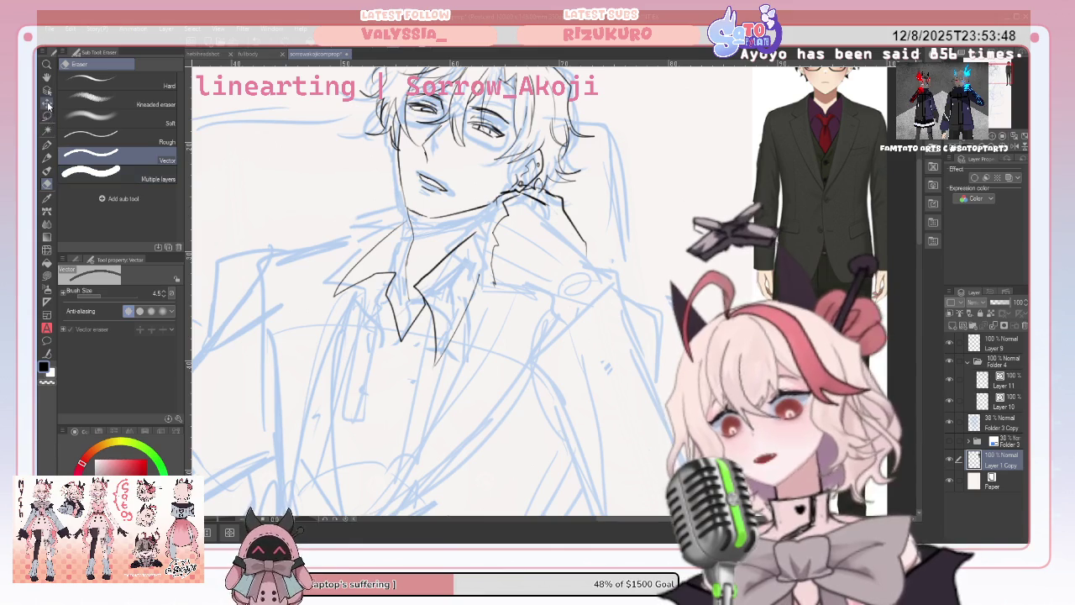
Move the suit reference sheet up and left, then return to the Pen on Layer 11.
{"action": "key", "text": "k"}
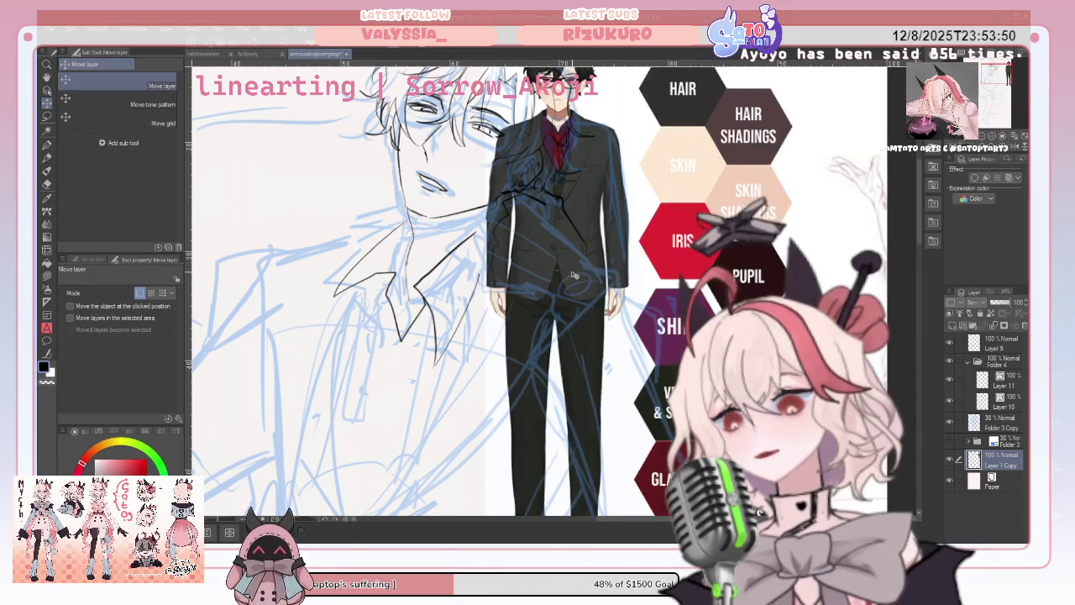
{"action": "mouse_move", "coordinate": [636, 252]}
{"action": "left_mouse_down"}
{"action": "mouse_move", "coordinate": [448, 305]}
{"action": "mouse_move", "coordinate": [454, 115]}
{"action": "left_mouse_up"}
{"action": "mouse_move", "coordinate": [538, 336]}
{"action": "left_mouse_down"}
{"action": "mouse_move", "coordinate": [515, 176]}
{"action": "mouse_move", "coordinate": [576, 423]}
{"action": "left_mouse_up"}
{"action": "mouse_move", "coordinate": [879, 106]}
{"action": "left_mouse_down"}
{"action": "mouse_move", "coordinate": [774, 251]}
{"action": "mouse_move", "coordinate": [809, 115]}
{"action": "mouse_move", "coordinate": [854, 130]}
{"action": "mouse_move", "coordinate": [776, 314]}
{"action": "left_mouse_up"}
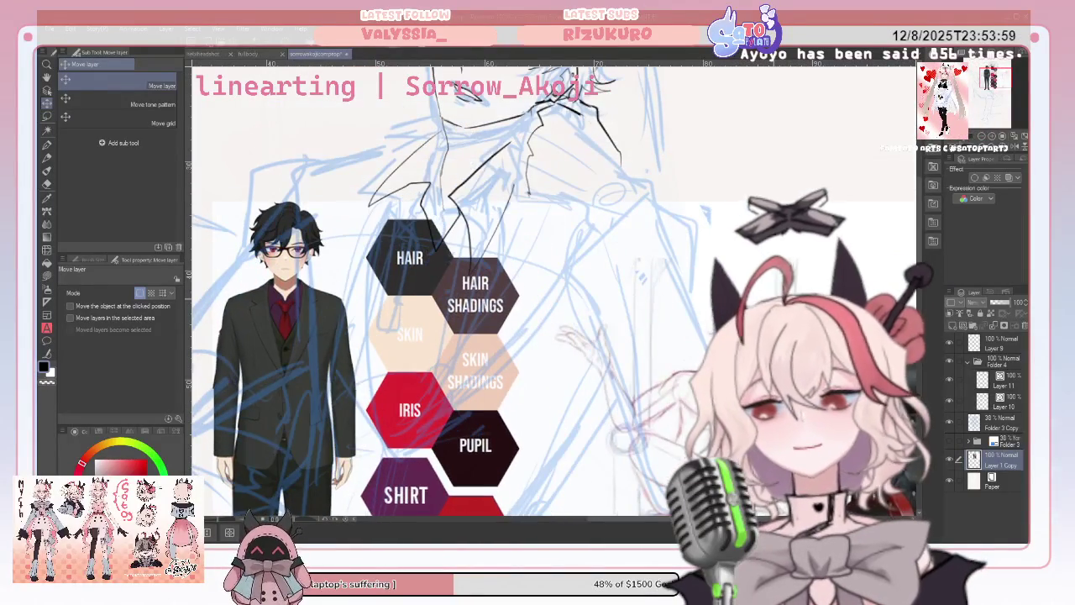
{"action": "left_click", "coordinate": [999, 379]}
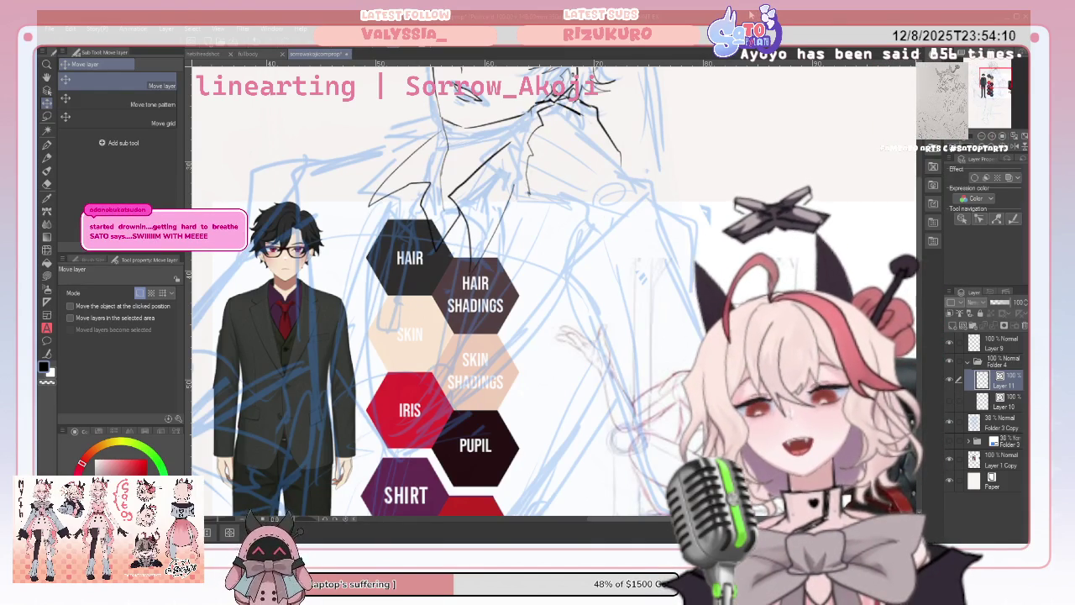
{"action": "left_click", "coordinate": [47, 144]}
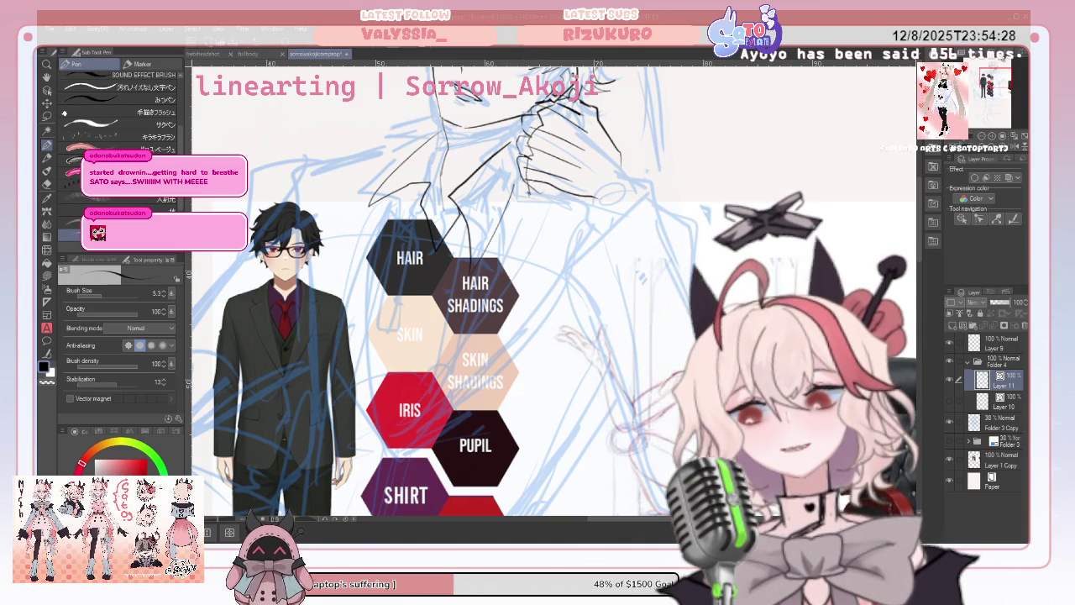
Erase a stray ink line near the collar and mirror the canvas view horizontally.
{"action": "scroll", "coordinate": [462, 294], "scroll_direction": "down", "scroll_amount": 3}
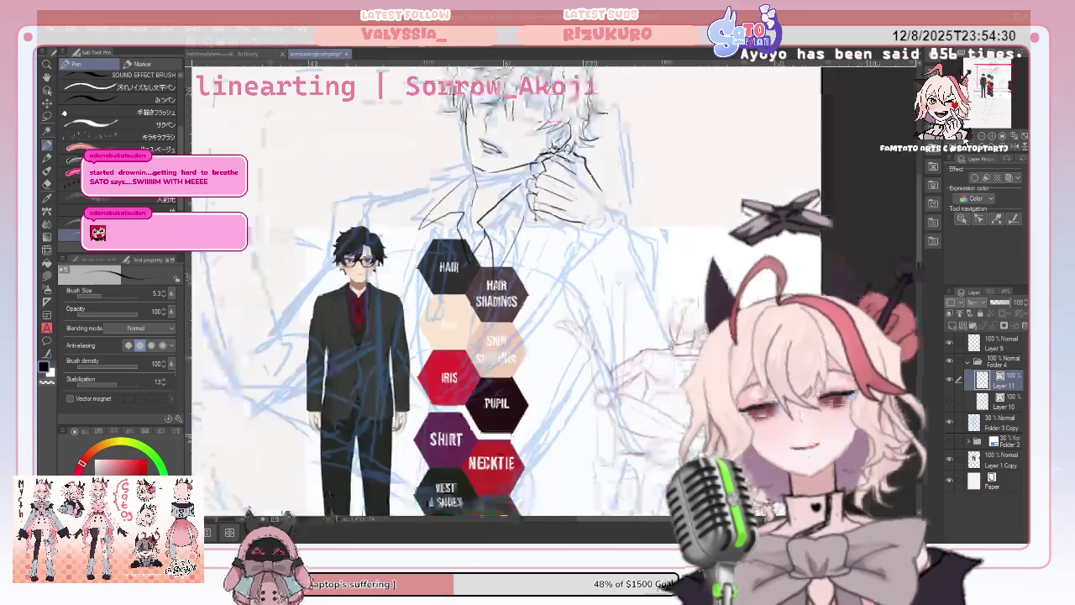
{"action": "scroll", "coordinate": [462, 294], "scroll_direction": "up", "scroll_amount": 2}
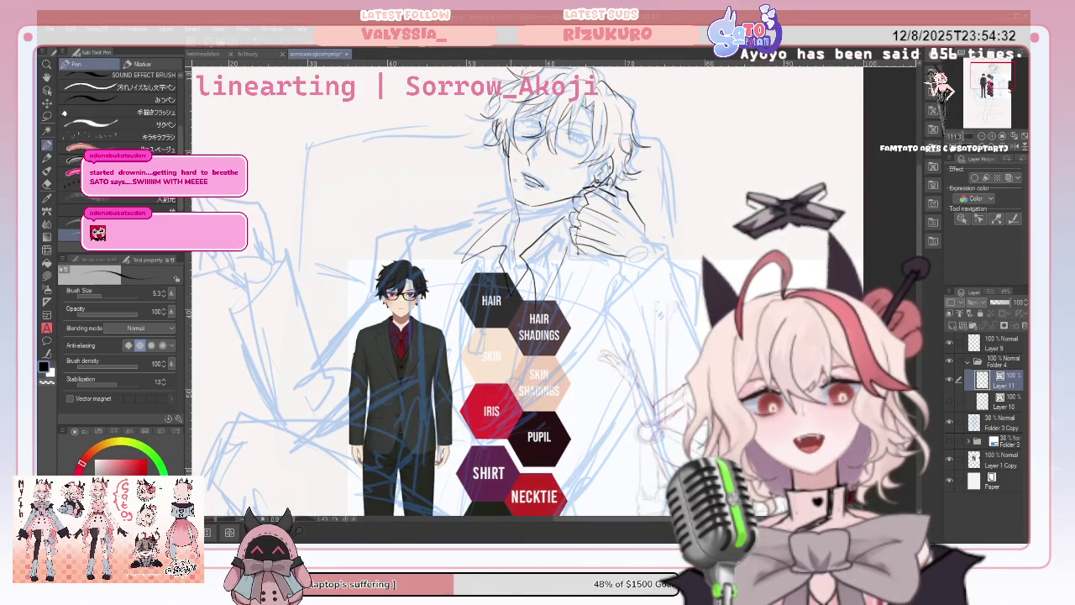
{"action": "key", "text": "e"}
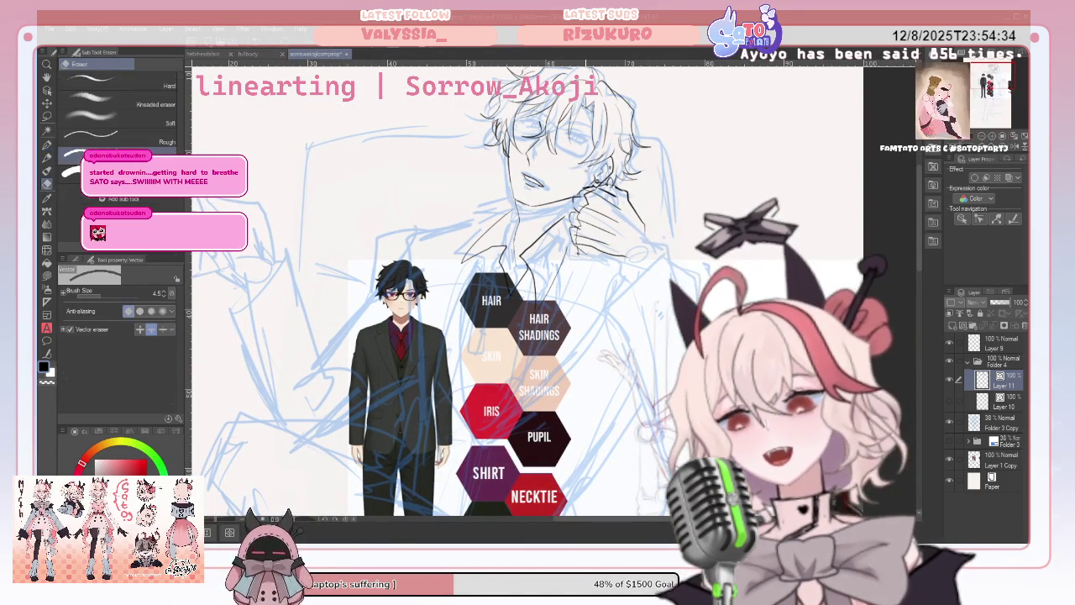
{"action": "left_click_drag", "start_coordinate": [588, 191], "coordinate": [606, 206]}
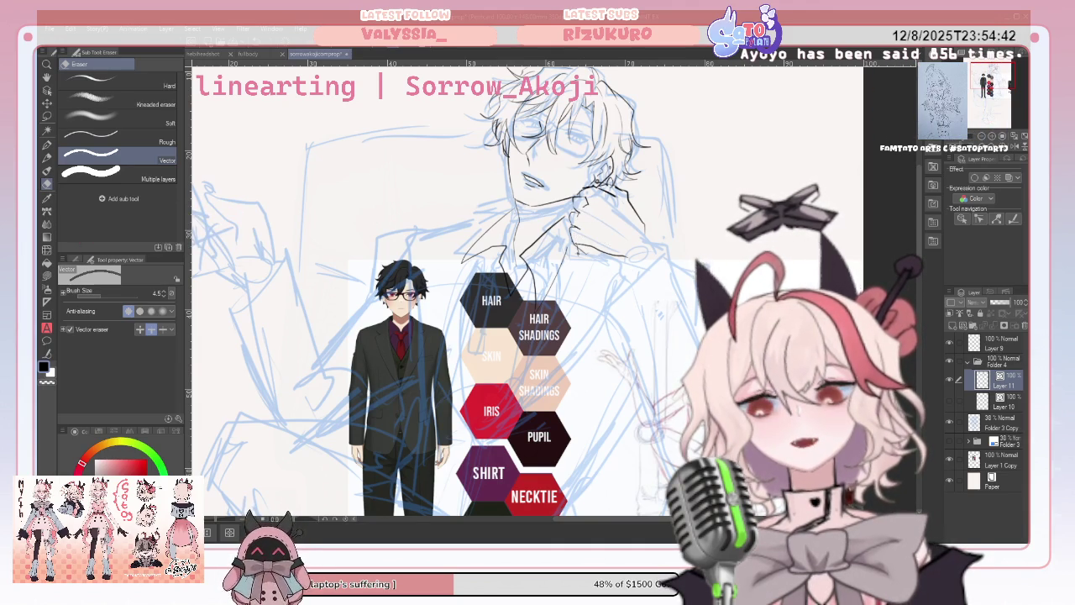
{"action": "key", "text": "h"}
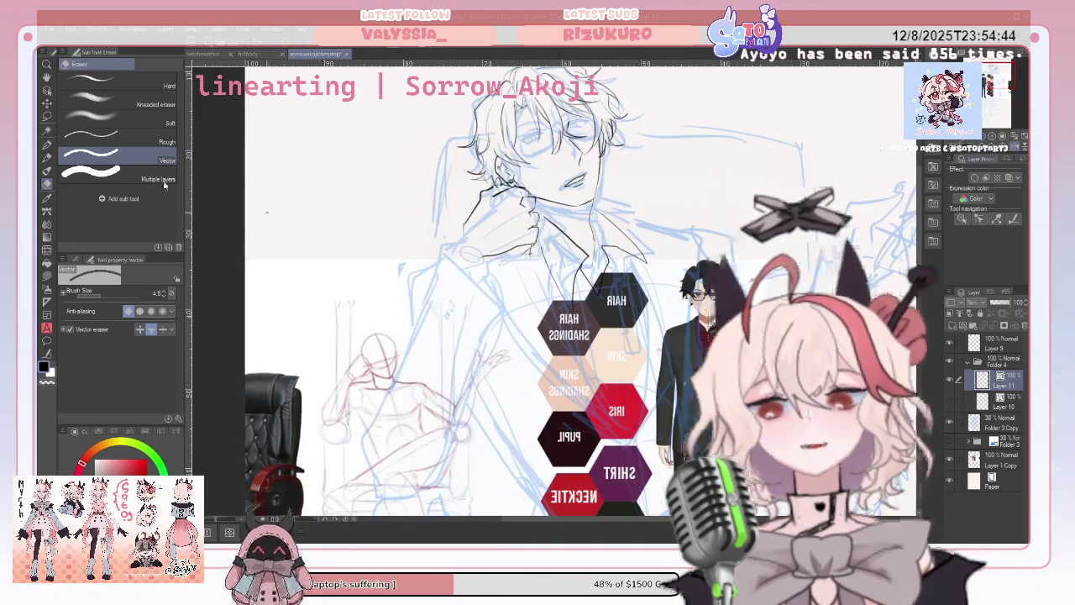
Draw the line completing the collar with Layers 10 and 11 selected, then unmirror the view.
{"action": "key", "text": "p"}
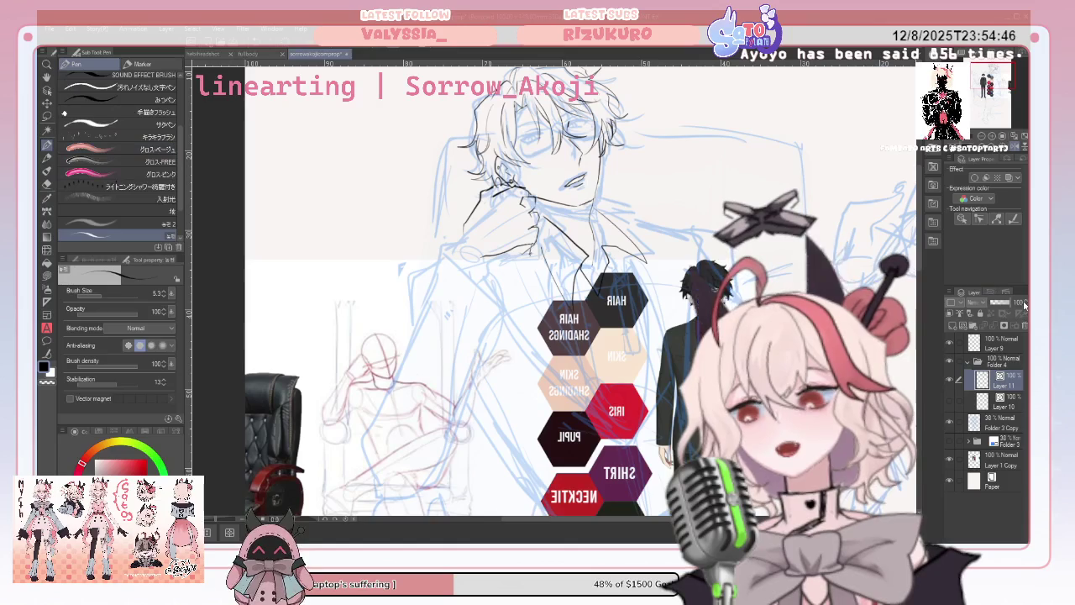
{"action": "left_click", "coordinate": [958, 400]}
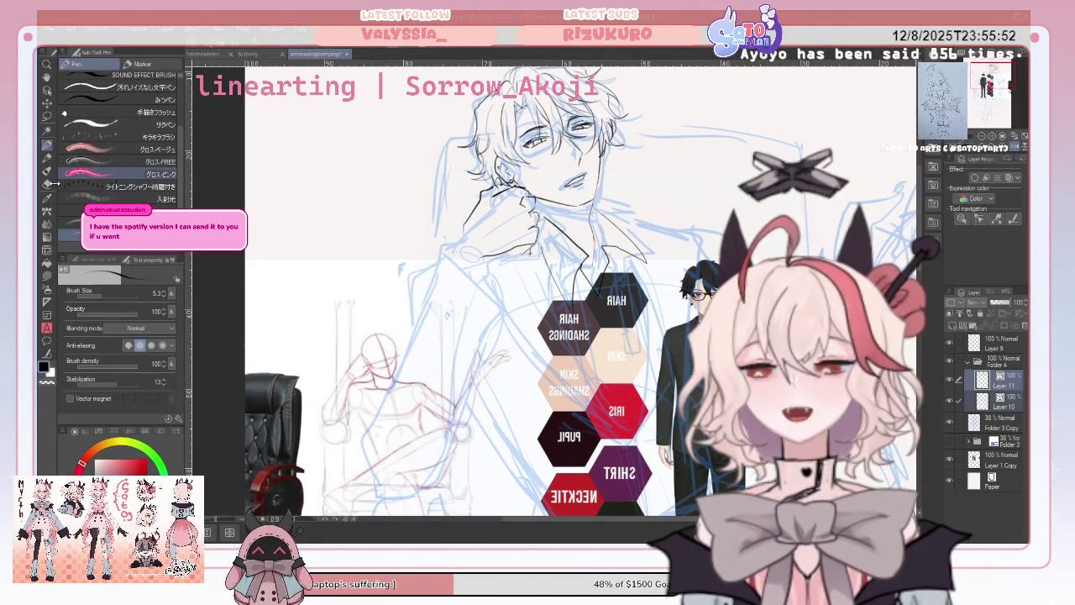
{"action": "key", "text": "e"}
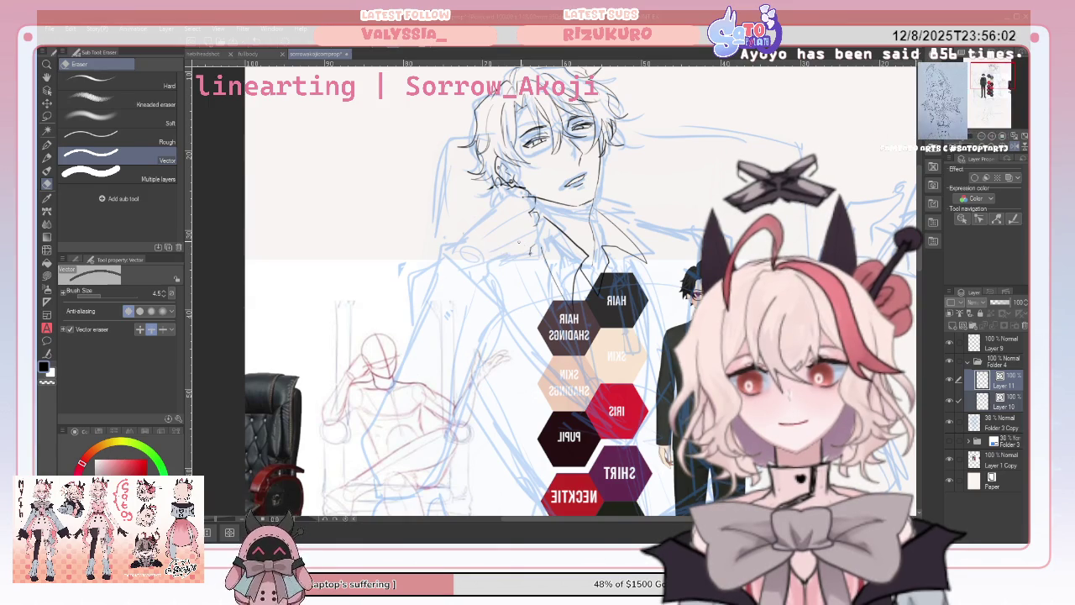
{"action": "key", "text": "p"}
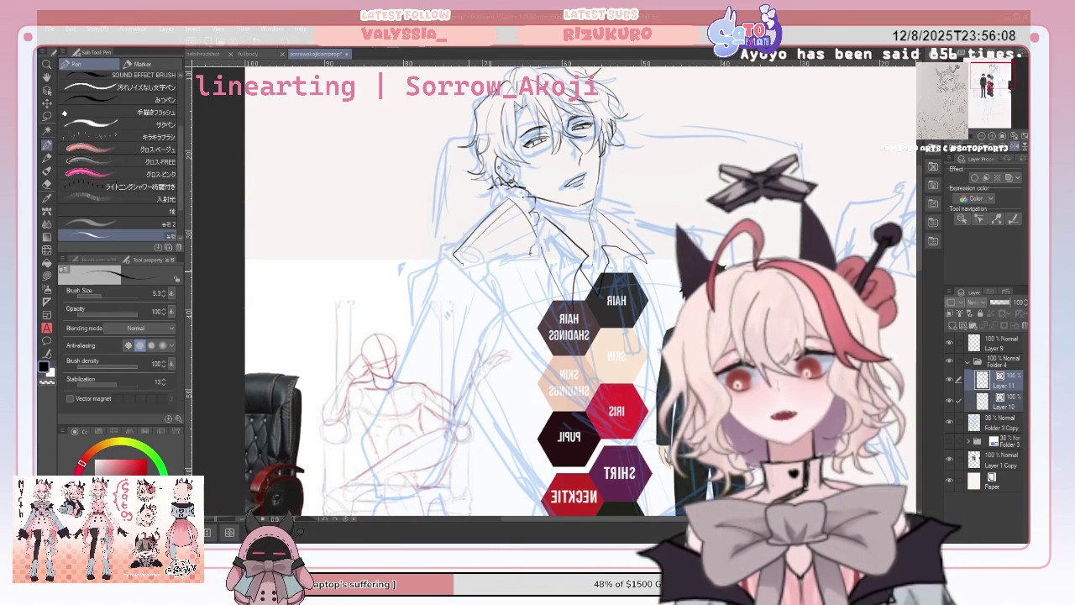
{"action": "left_click_drag", "start_coordinate": [474, 274], "coordinate": [529, 250]}
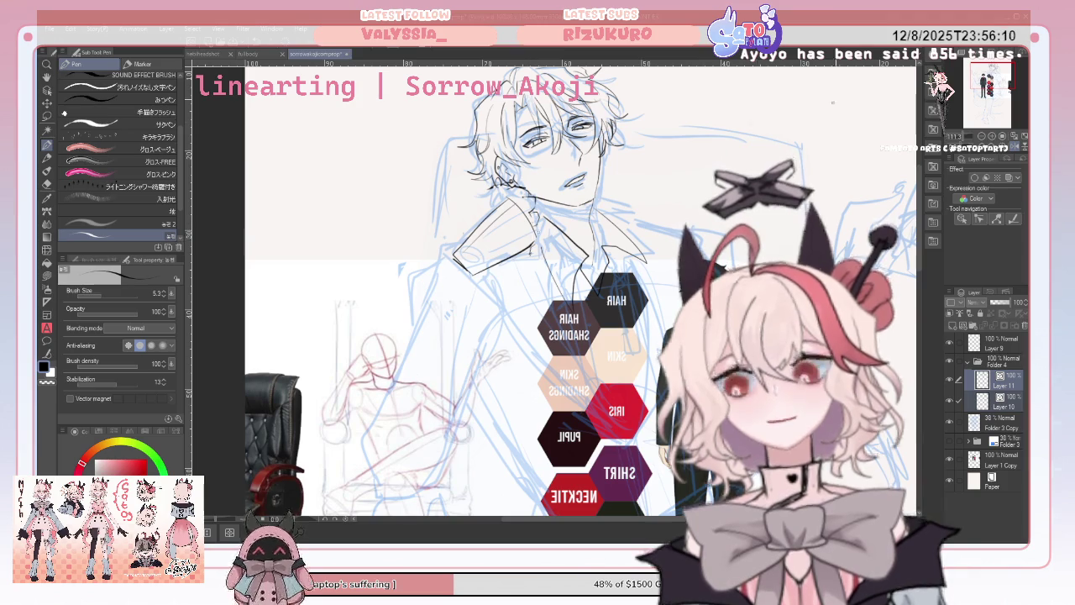
{"action": "left_click", "coordinate": [1016, 148]}
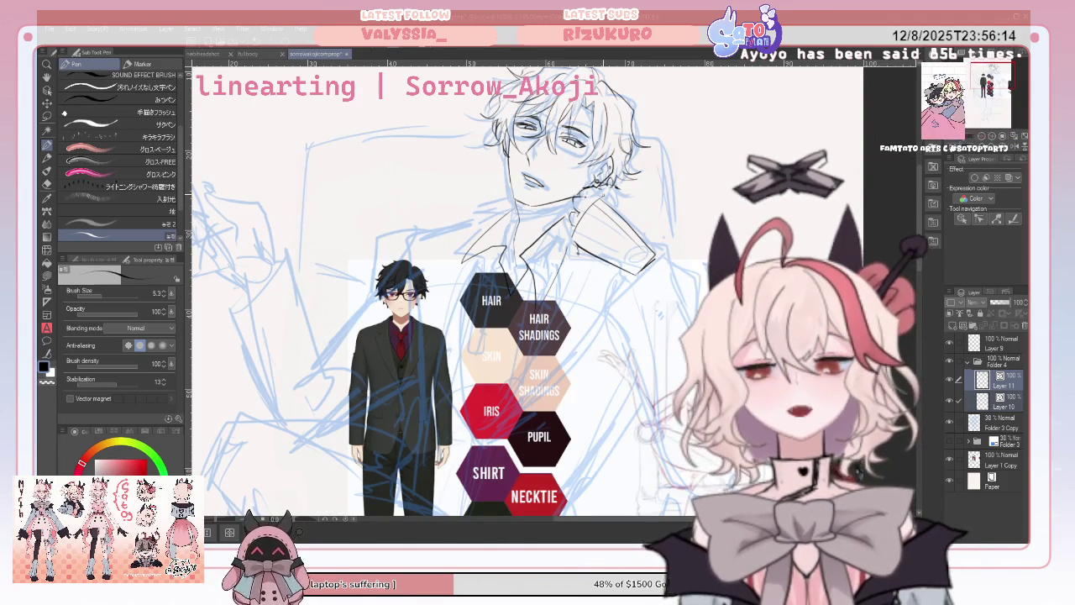
Refine the collar lines under the chin with pen and vector eraser, flipping the view to check.
{"action": "left_click", "coordinate": [47, 183]}
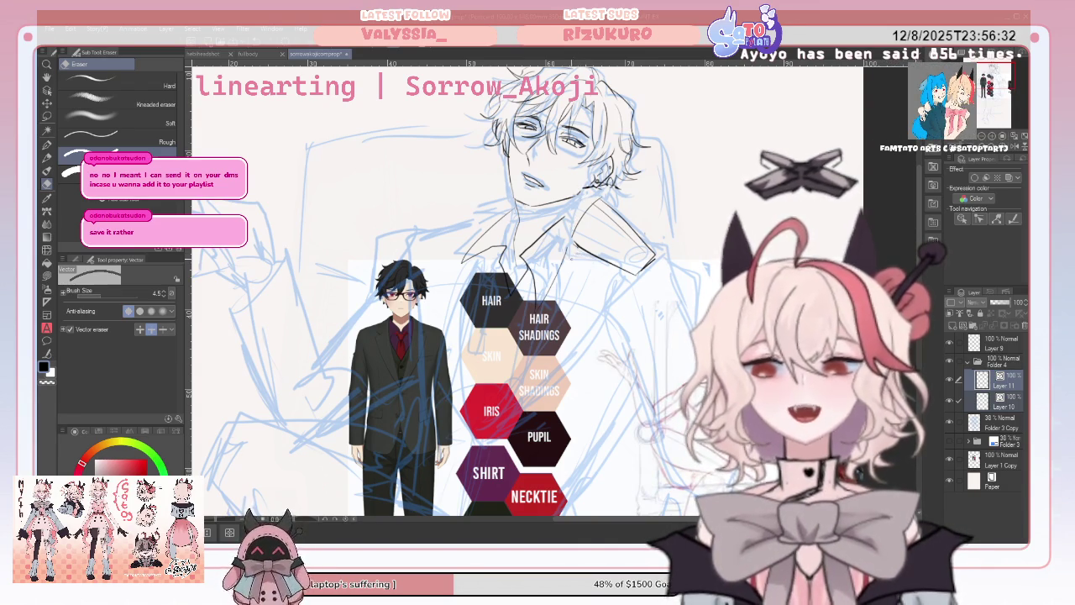
{"action": "left_click", "coordinate": [47, 145]}
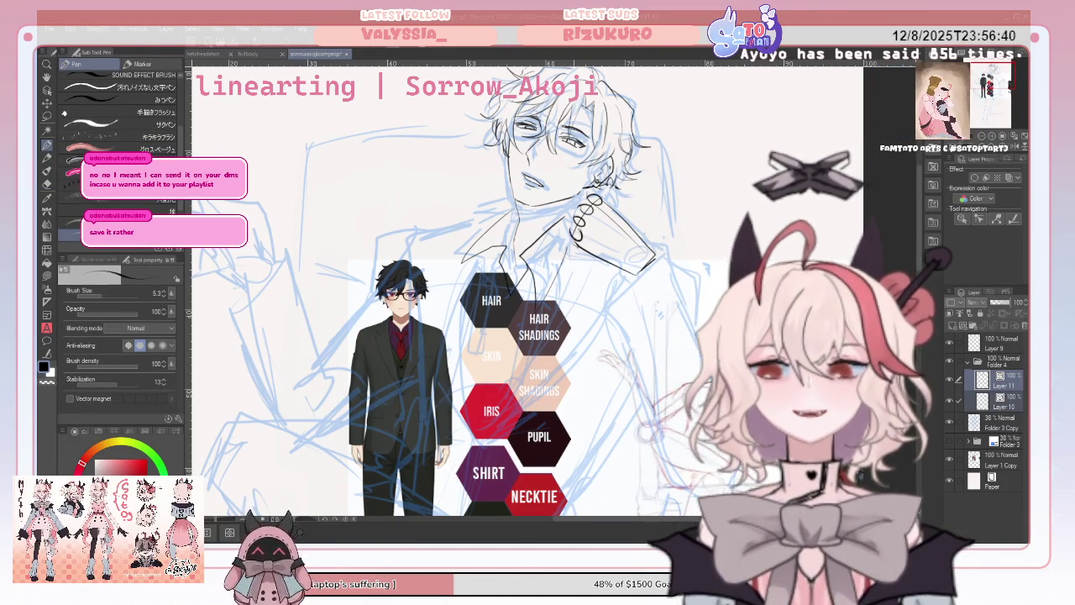
{"action": "key", "text": "h"}
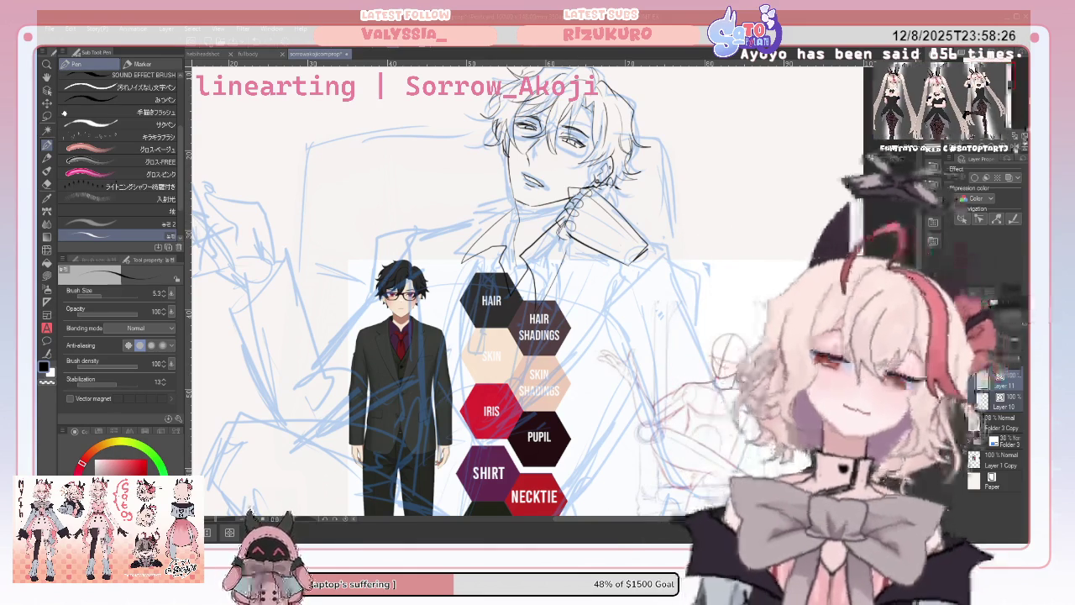
{"action": "key", "text": "h"}
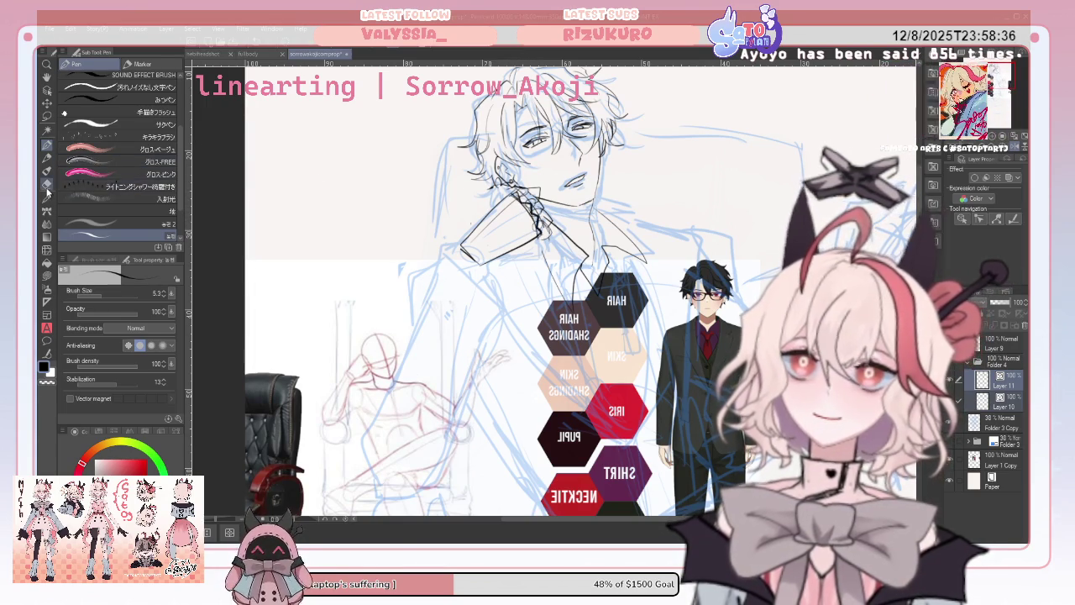
{"action": "key", "text": "e"}
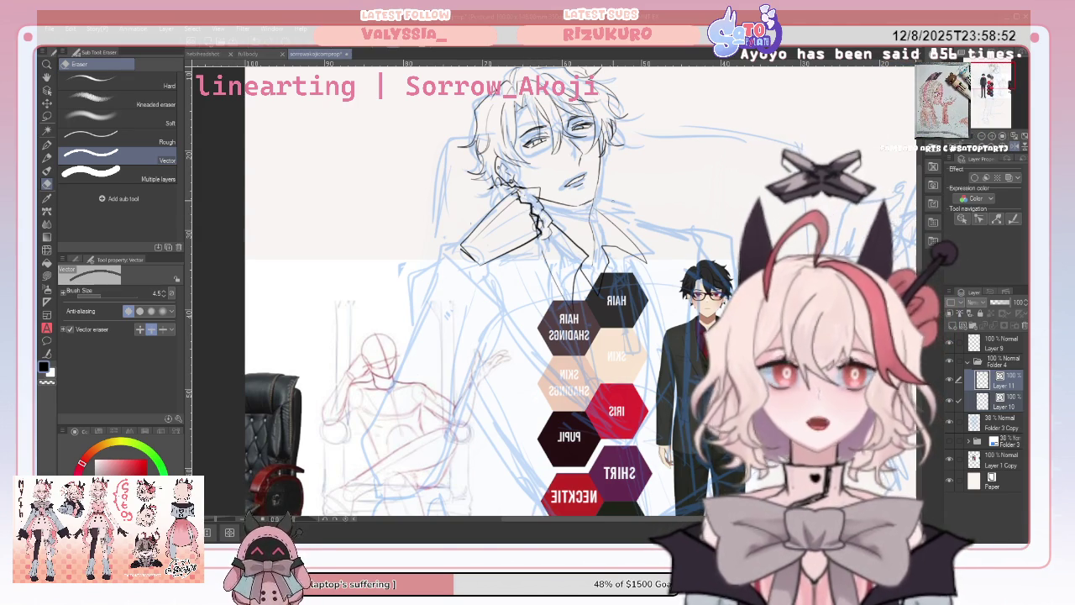
{"action": "key", "text": "h"}
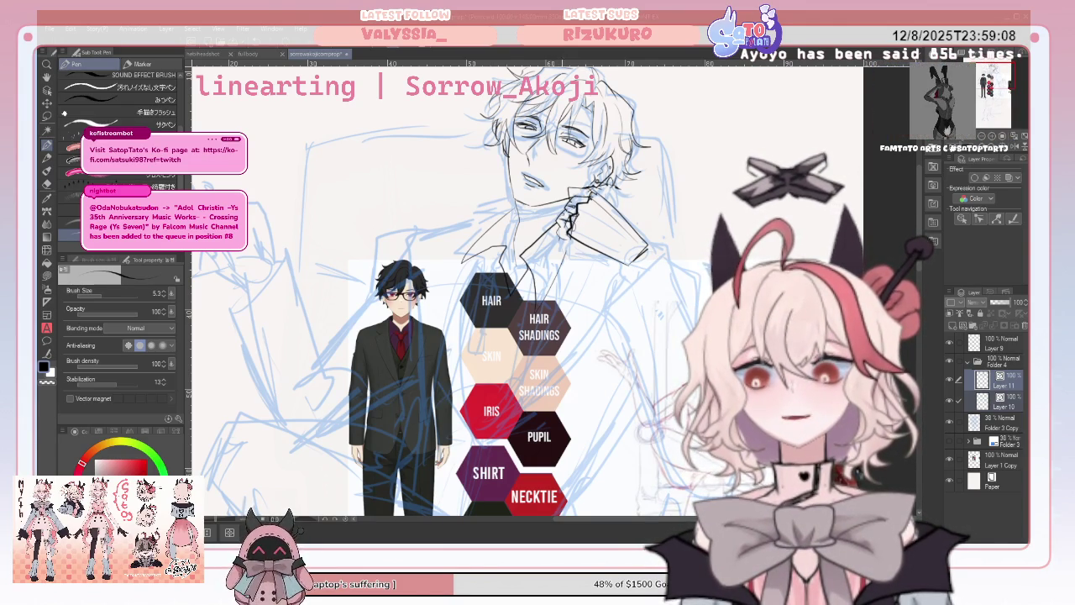
{"action": "key", "text": "e"}
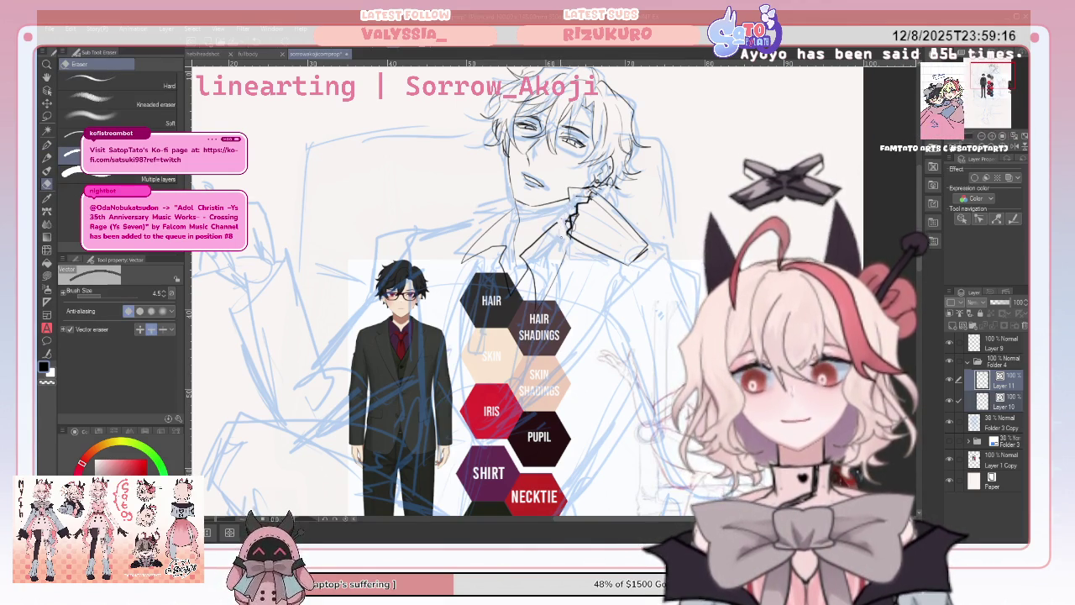
{"action": "key", "text": "p"}
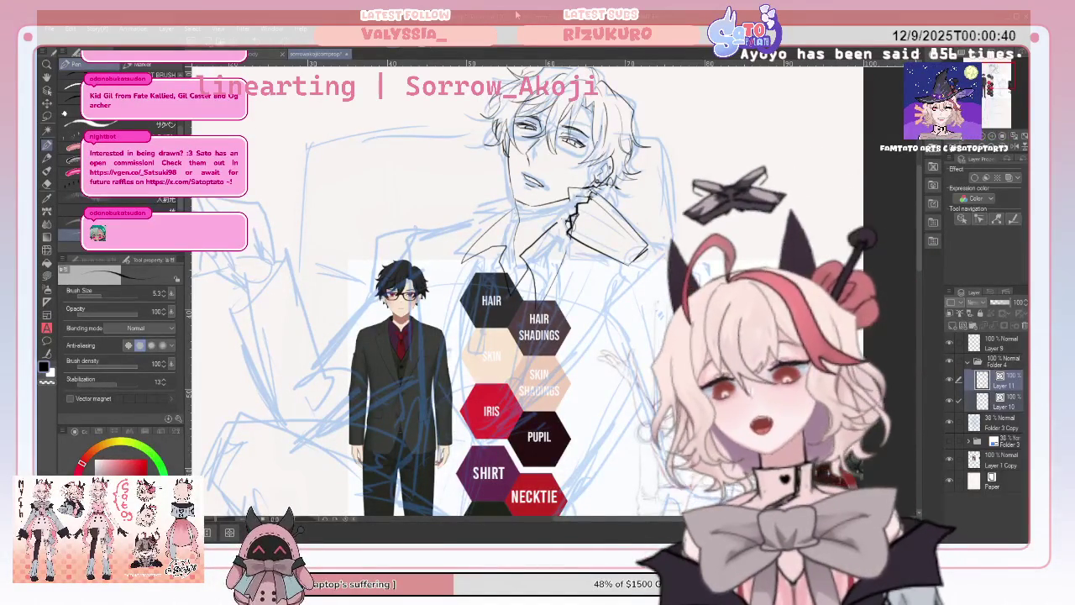
{"action": "key", "text": "e"}
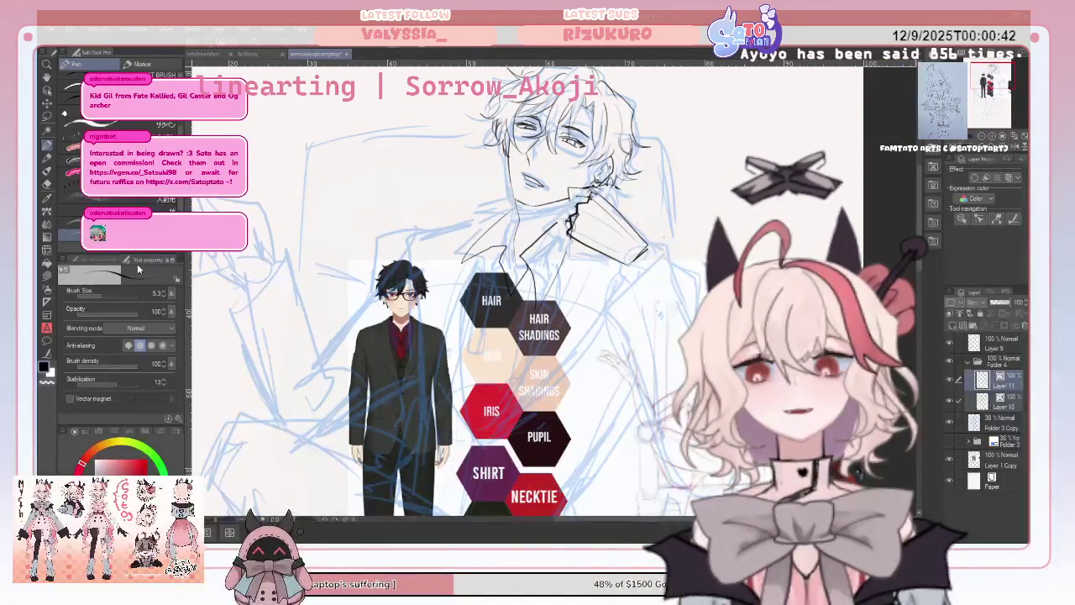
Erase the rough right-hand collar line and a stray stroke, redraw it cleanly, then mirror the view.
{"action": "left_click_drag", "start_coordinate": [578, 203], "coordinate": [588, 207]}
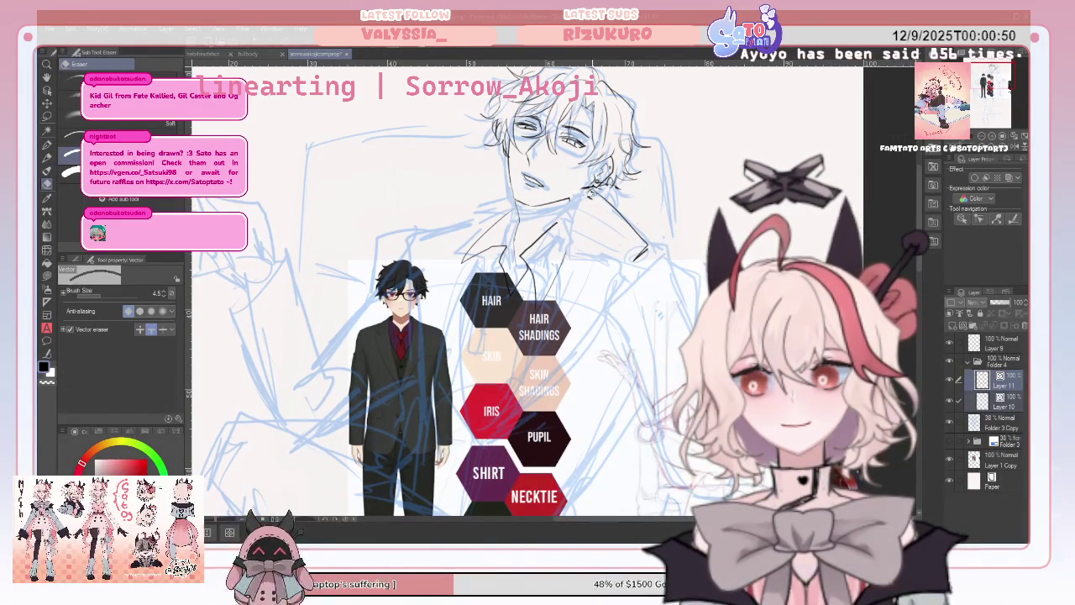
{"action": "left_click_drag", "start_coordinate": [622, 214], "coordinate": [649, 255]}
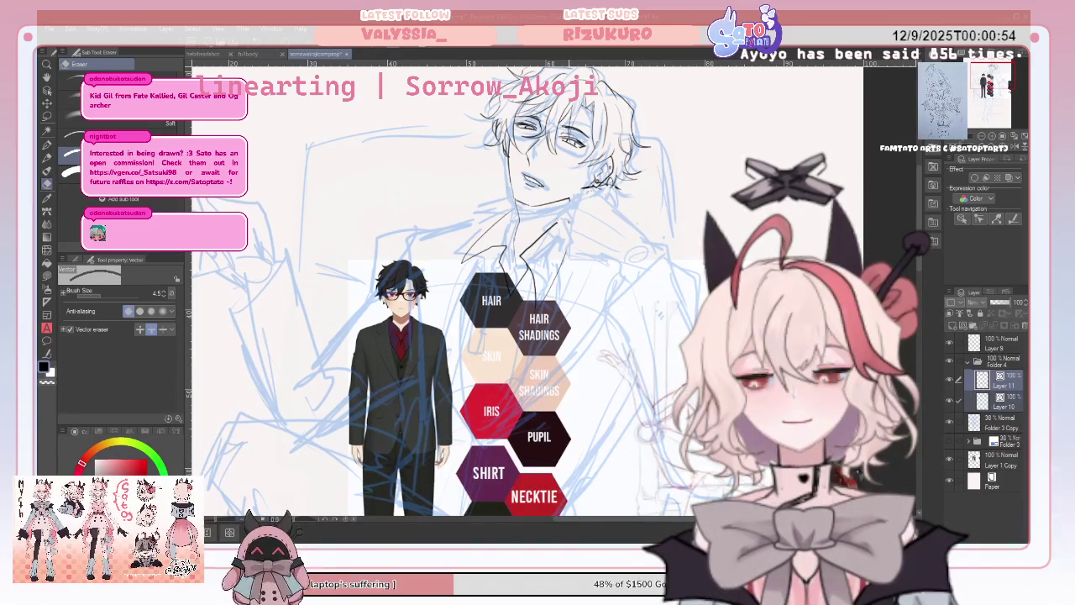
{"action": "left_click", "coordinate": [47, 146]}
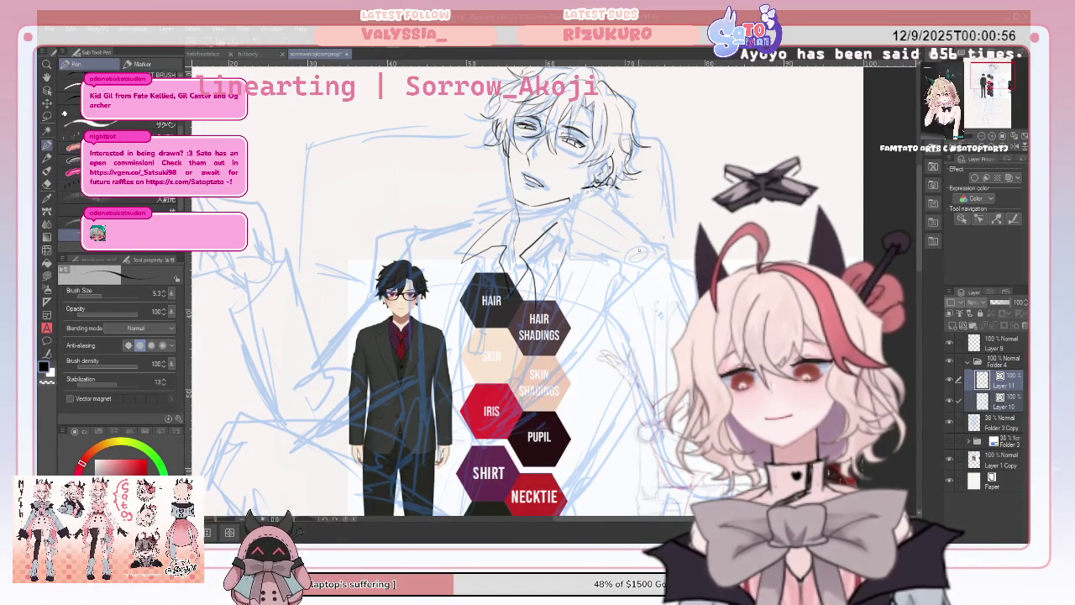
{"action": "left_click_drag", "start_coordinate": [637, 235], "coordinate": [614, 257]}
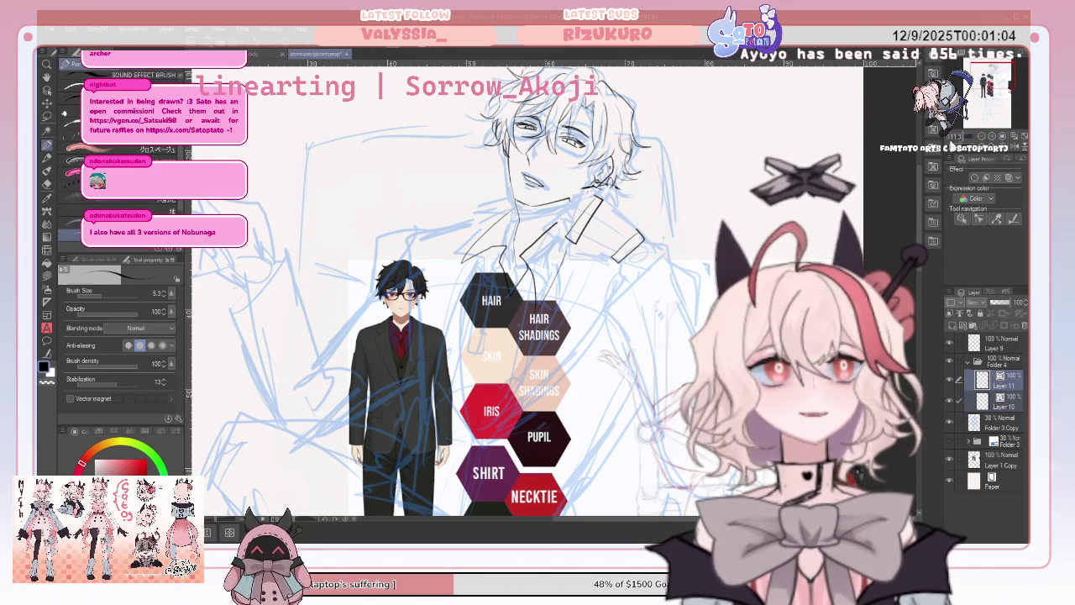
{"action": "key", "text": "h"}
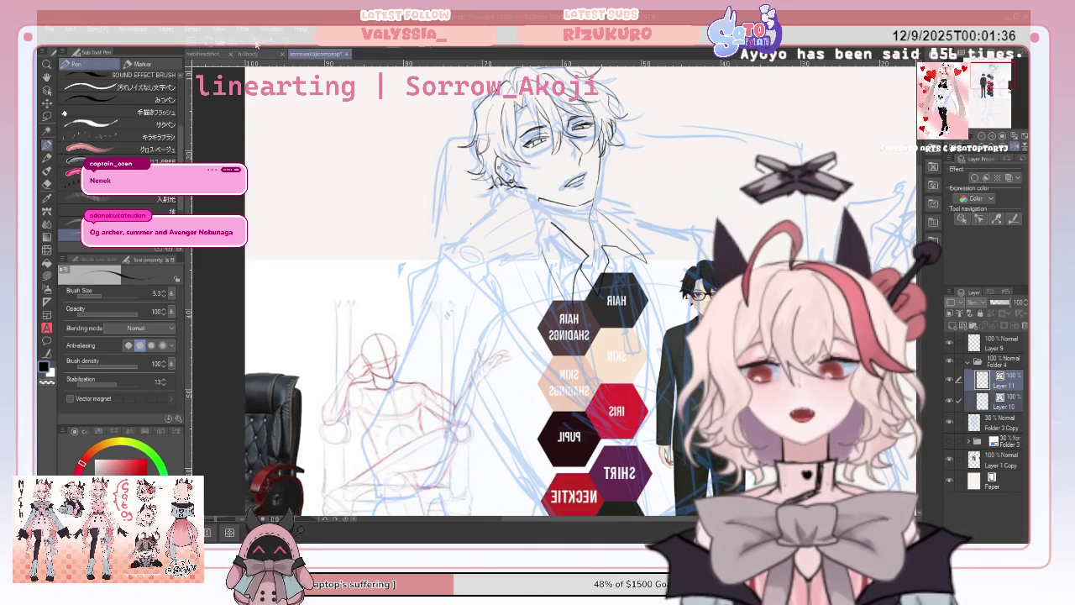
Ink two more collar strokes on the flipped canvas, then flip back and touch up with the Eraser.
{"action": "left_click_drag", "start_coordinate": [544, 220], "coordinate": [504, 267]}
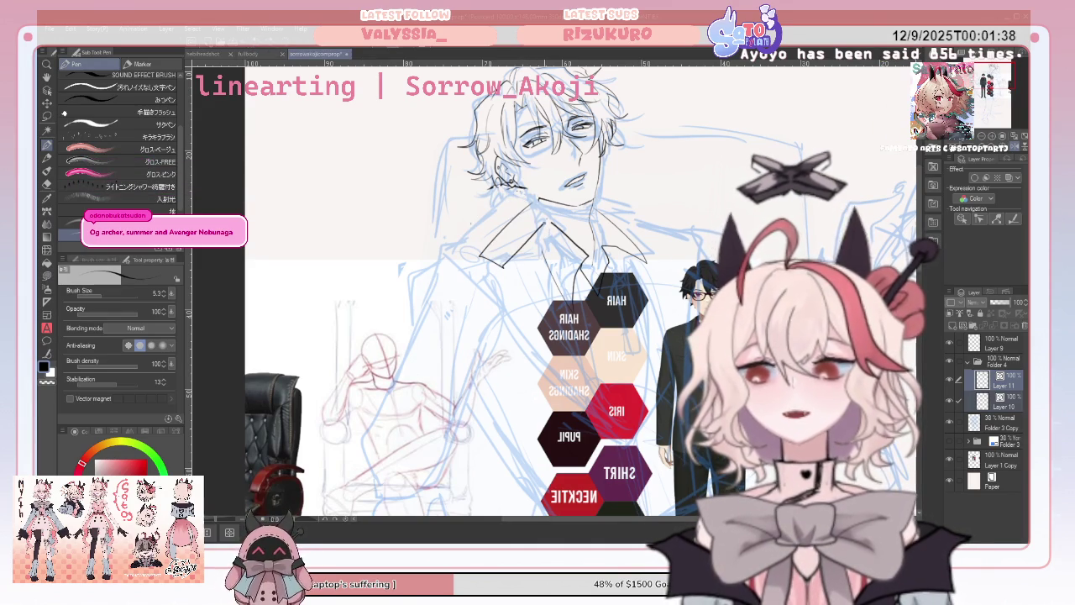
{"action": "left_click_drag", "start_coordinate": [509, 201], "coordinate": [472, 250]}
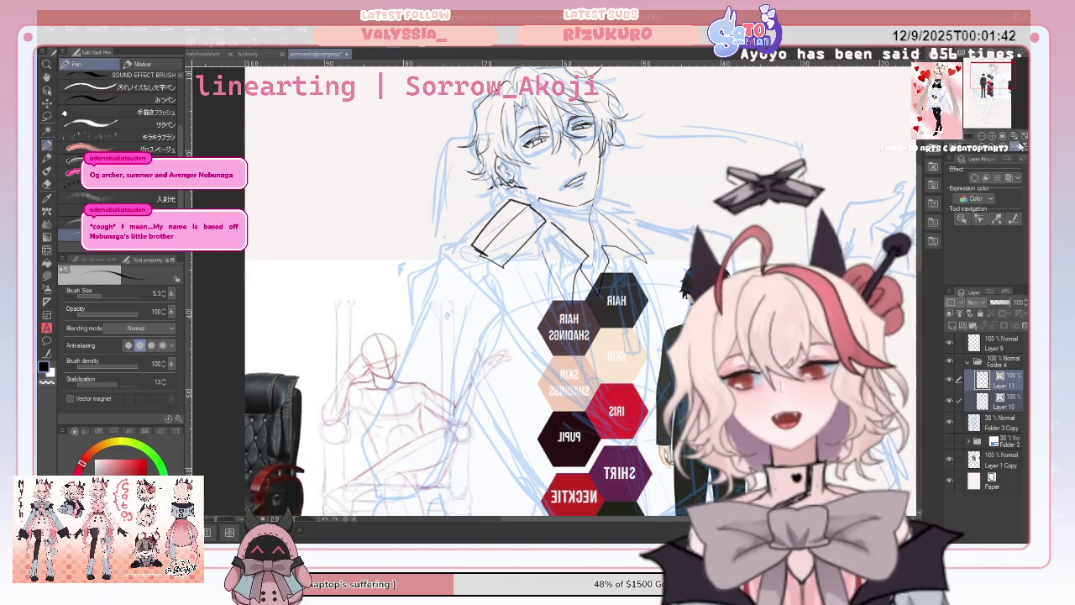
{"action": "key", "text": "h"}
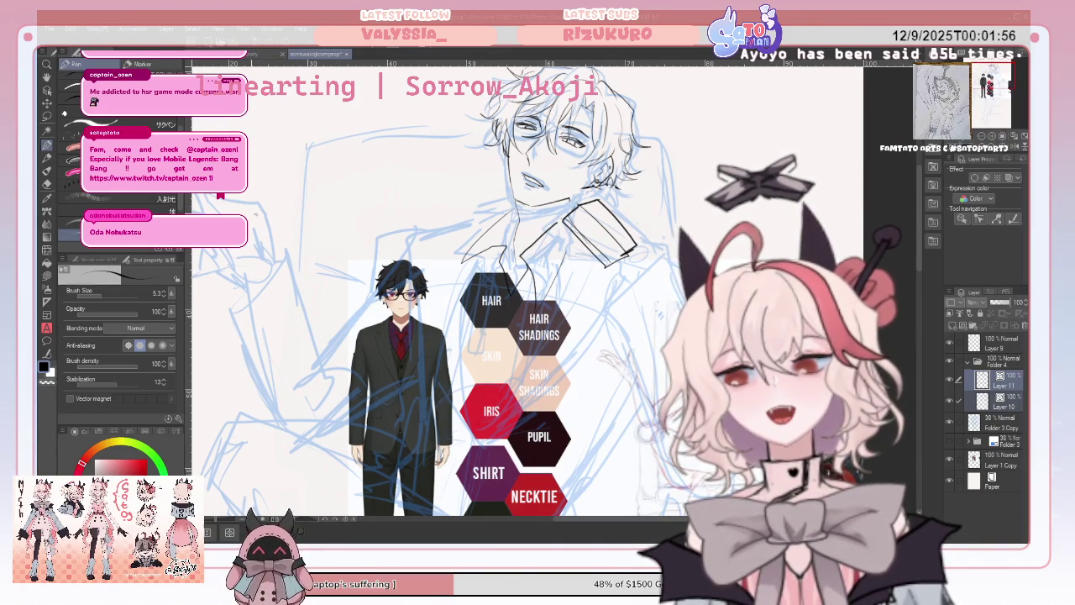
{"action": "key", "text": "e"}
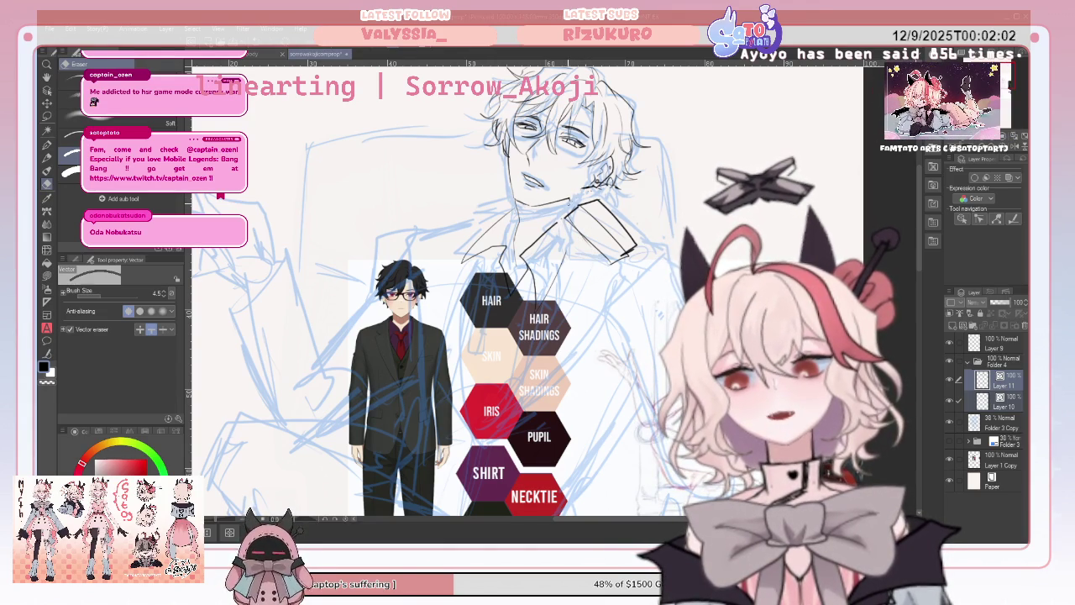
{"action": "key", "text": "p"}
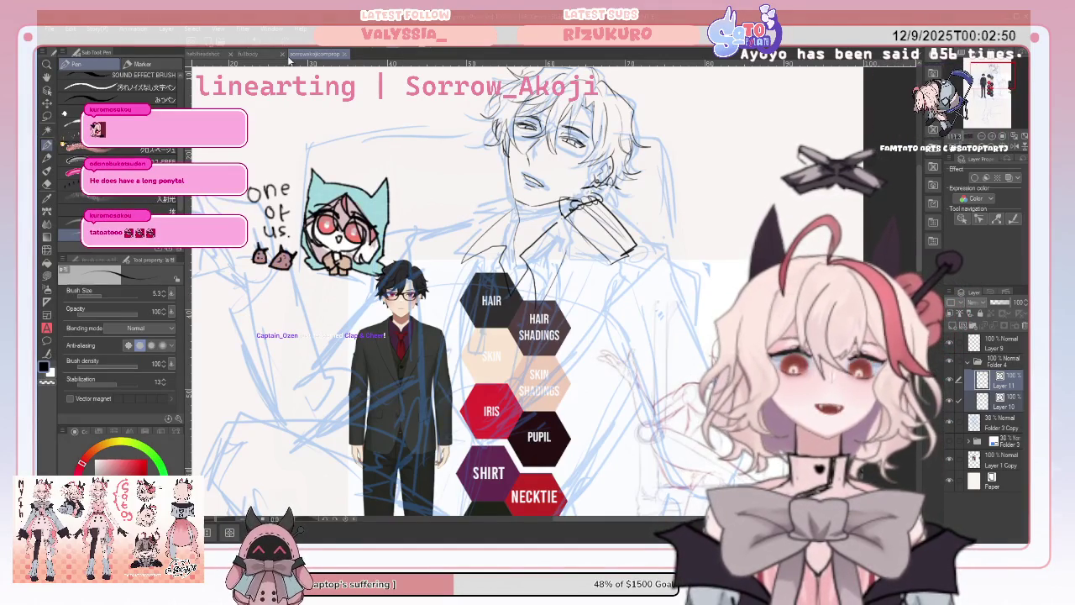
Add a new layer above Layer 9 and draw a curved ponytail stroke on the doodle.
{"action": "left_click", "coordinate": [978, 342]}
{"action": "left_click", "coordinate": [956, 326]}
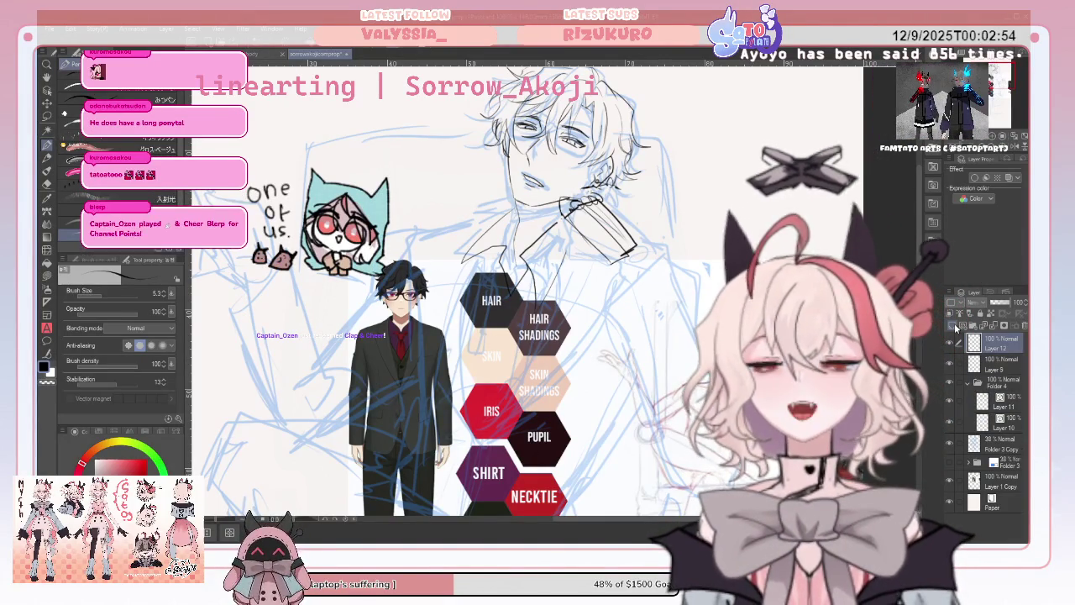
{"action": "left_click_drag", "start_coordinate": [315, 101], "coordinate": [293, 156]}
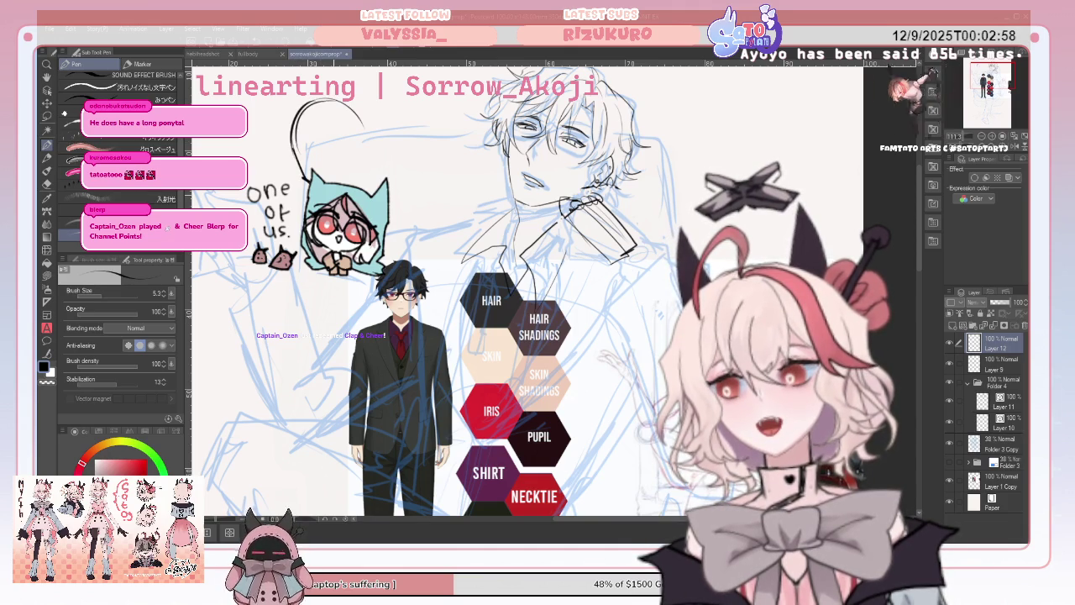
Lasso-fill the doodle's hair and ponytail solid black, including the right side.
{"action": "left_click", "coordinate": [47, 250]}
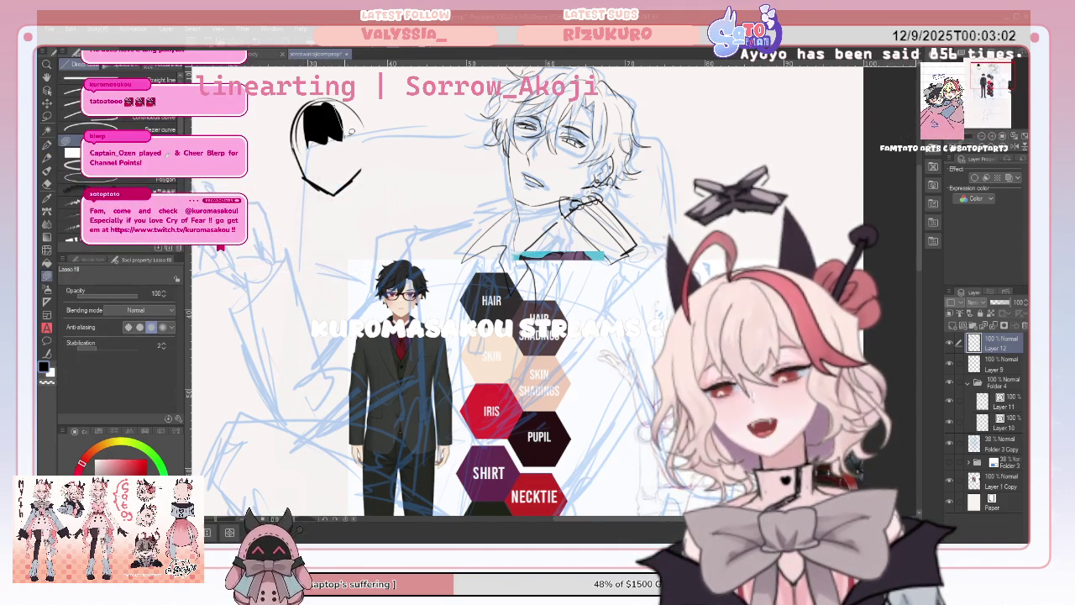
{"action": "left_click_drag", "start_coordinate": [356, 115], "coordinate": [332, 105]}
{"action": "left_click_drag", "start_coordinate": [373, 239], "coordinate": [385, 194]}
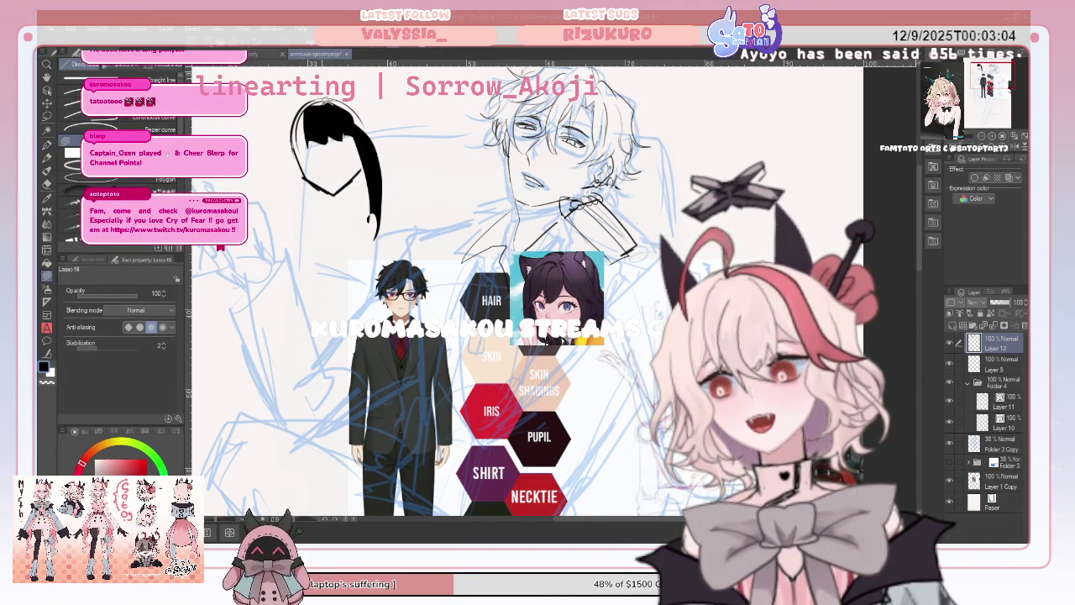
{"action": "mouse_move", "coordinate": [316, 236]}
{"action": "left_mouse_down"}
{"action": "mouse_move", "coordinate": [289, 105]}
{"action": "mouse_move", "coordinate": [393, 116]}
{"action": "left_mouse_up"}
{"action": "left_click_drag", "start_coordinate": [432, 212], "coordinate": [325, 99]}
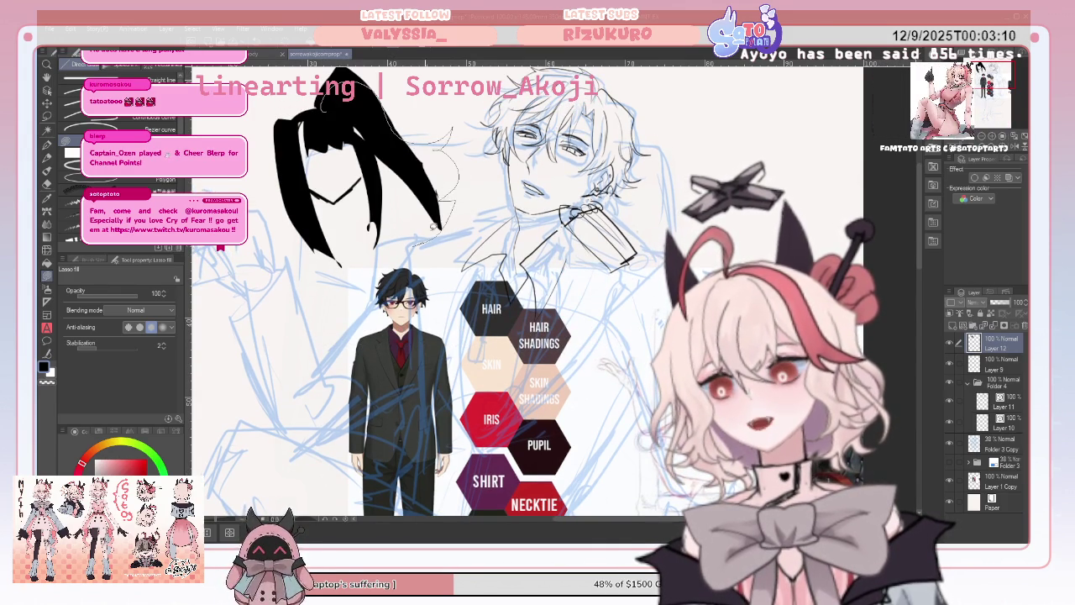
{"action": "left_click_drag", "start_coordinate": [429, 233], "coordinate": [327, 141]}
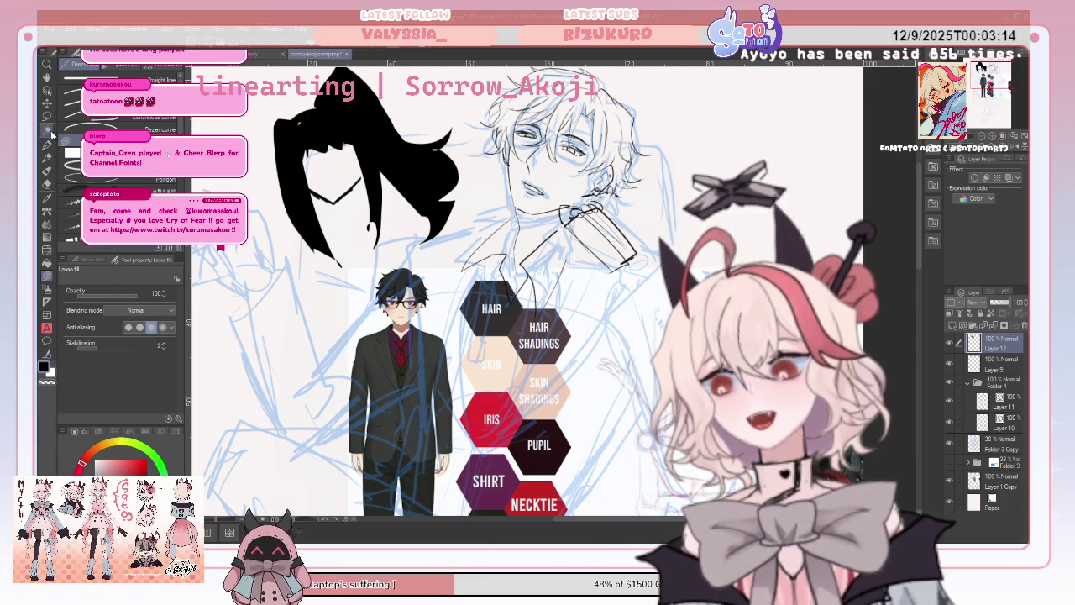
Sketch small face marks inside the black hair with the Pen, then hide the doodle.
{"action": "key", "text": "p"}
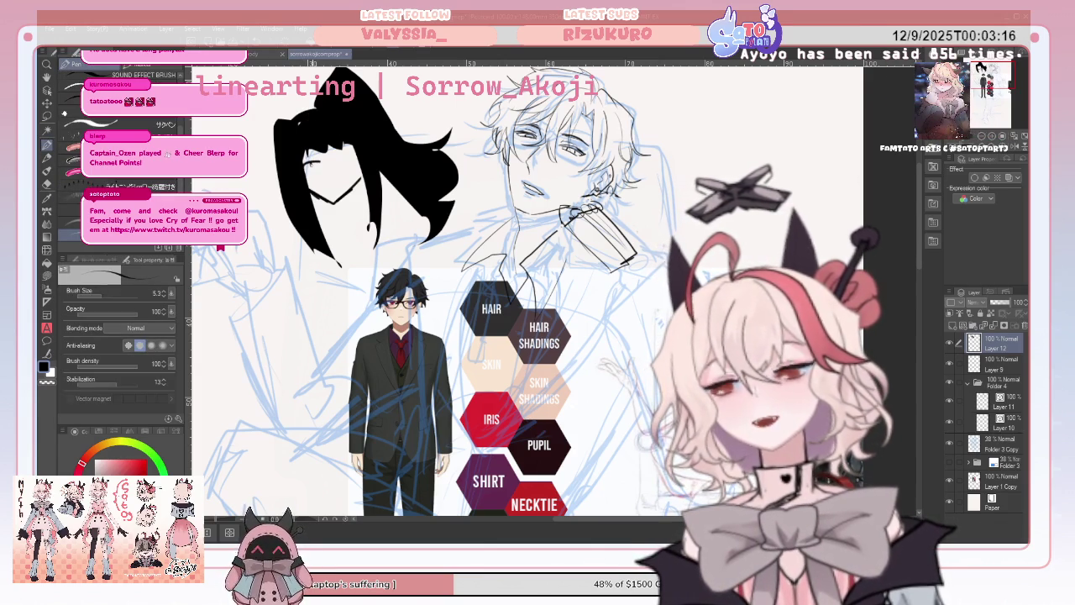
{"action": "mouse_move", "coordinate": [336, 149]}
{"action": "left_mouse_down"}
{"action": "mouse_move", "coordinate": [353, 163]}
{"action": "mouse_move", "coordinate": [336, 184]}
{"action": "left_mouse_up"}
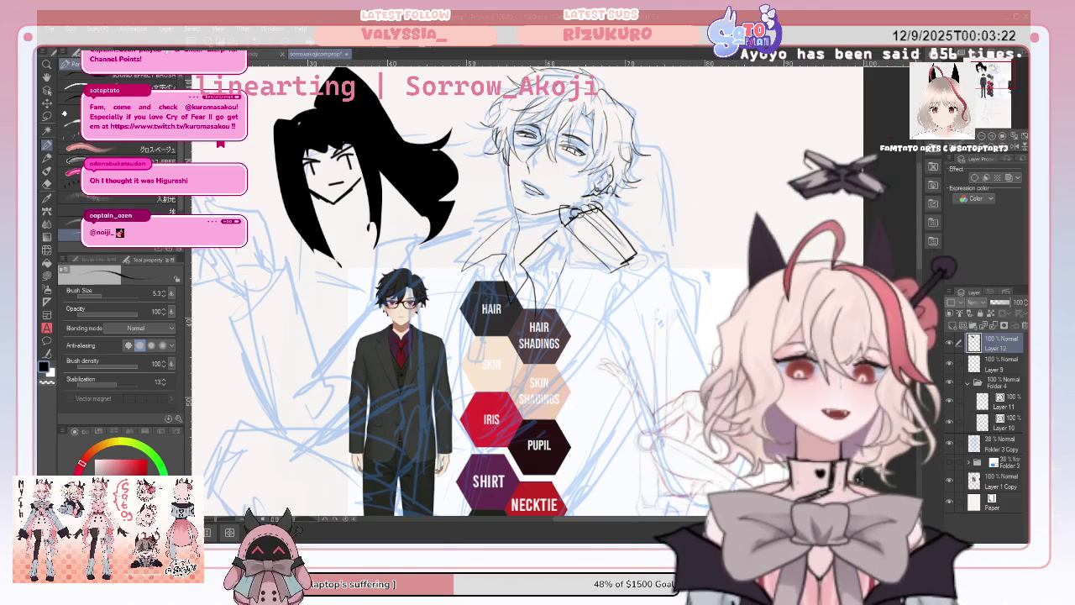
{"action": "left_click", "coordinate": [946, 343]}
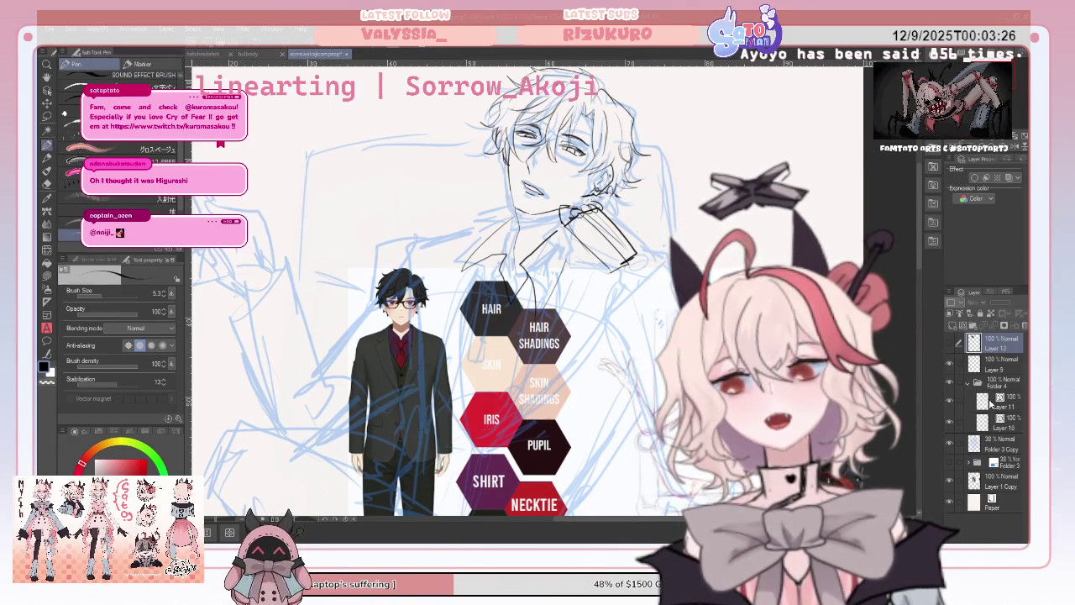
Select Layer 10, then Layer 11 with the lineart, toggling its visibility off and on to compare.
{"action": "left_click", "coordinate": [946, 422]}
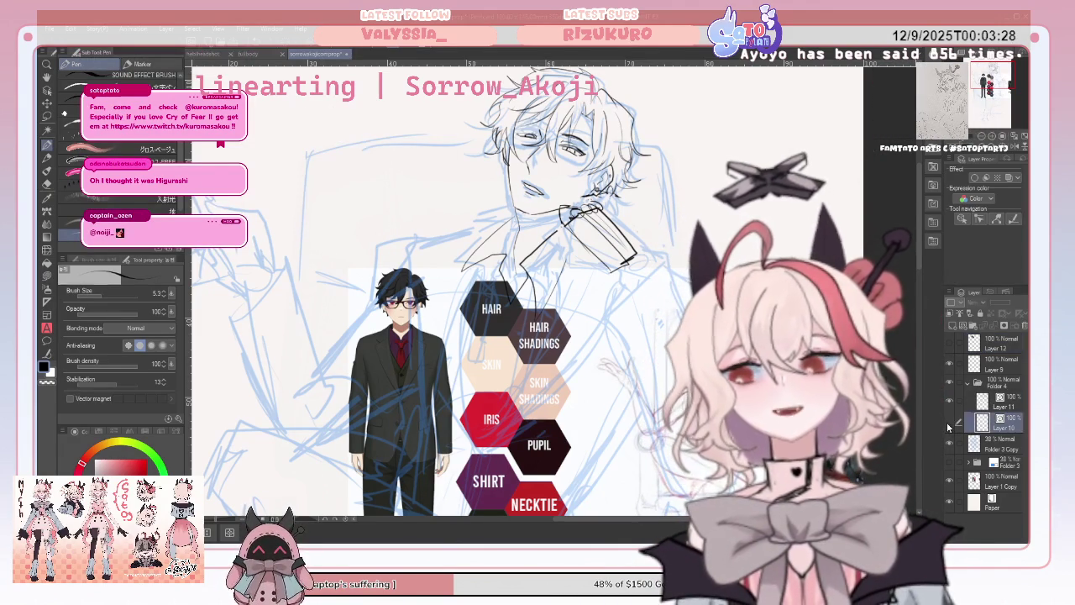
{"action": "left_click", "coordinate": [960, 403]}
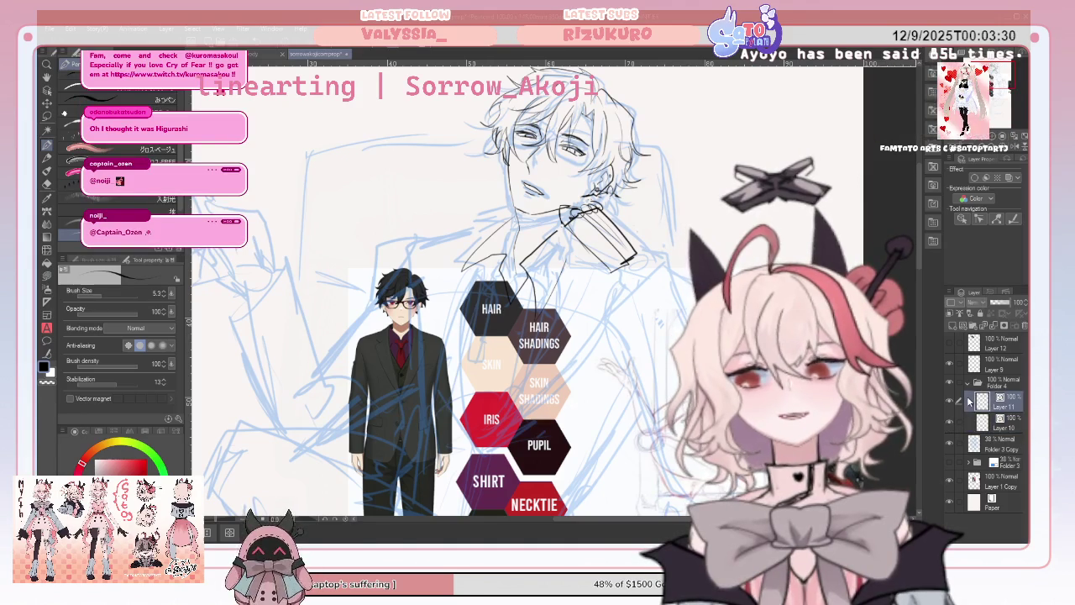
{"action": "left_click", "coordinate": [952, 404]}
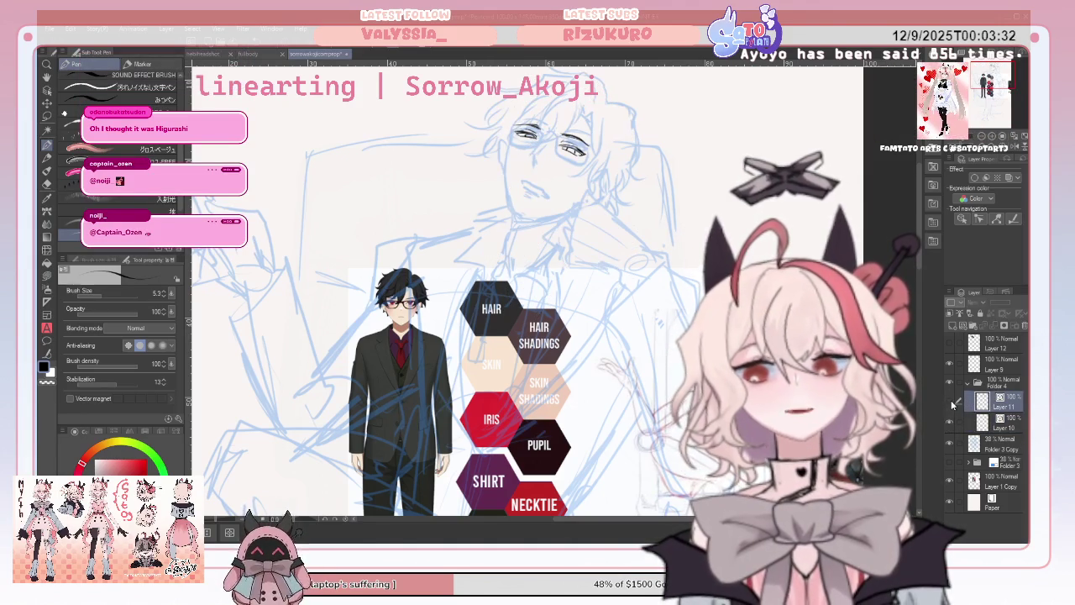
{"action": "left_click", "coordinate": [952, 404]}
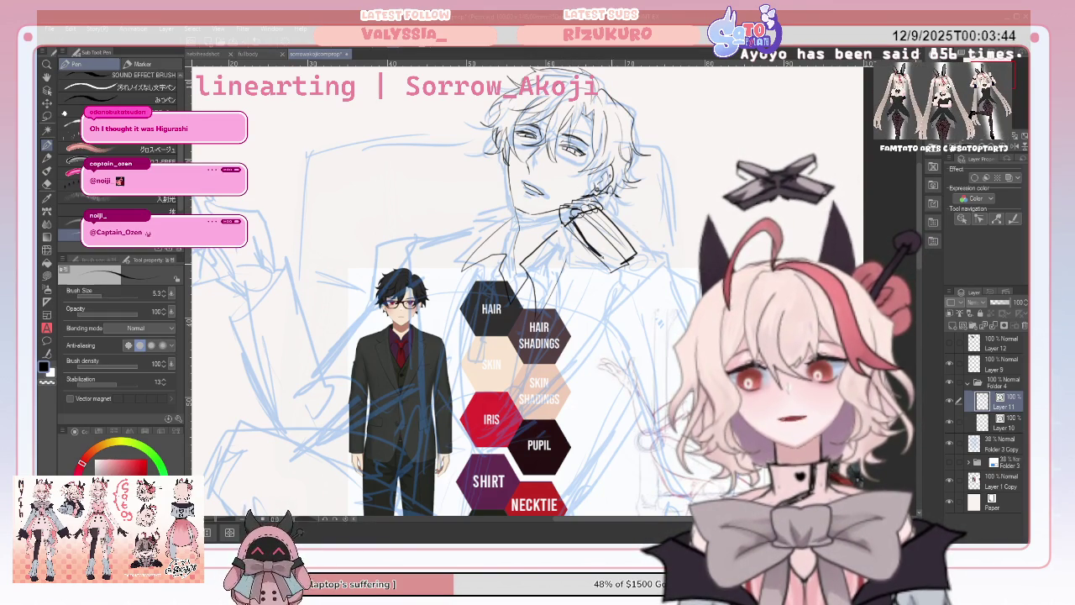
On the mirrored canvas, erase a stray collar stretch and ink the hand, then flip back.
{"action": "key", "text": "h"}
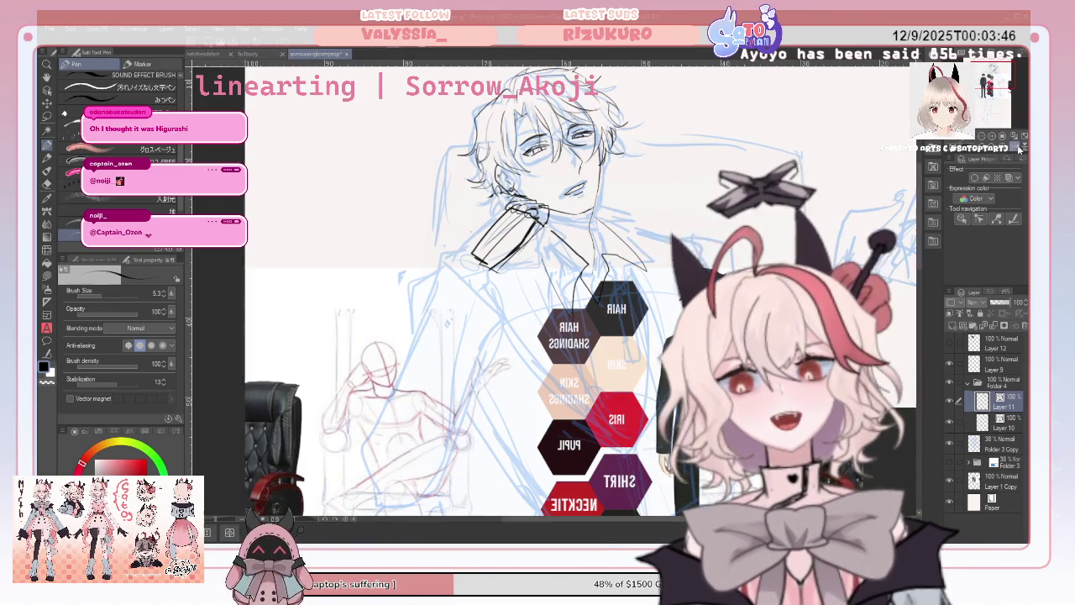
{"action": "key", "text": "e"}
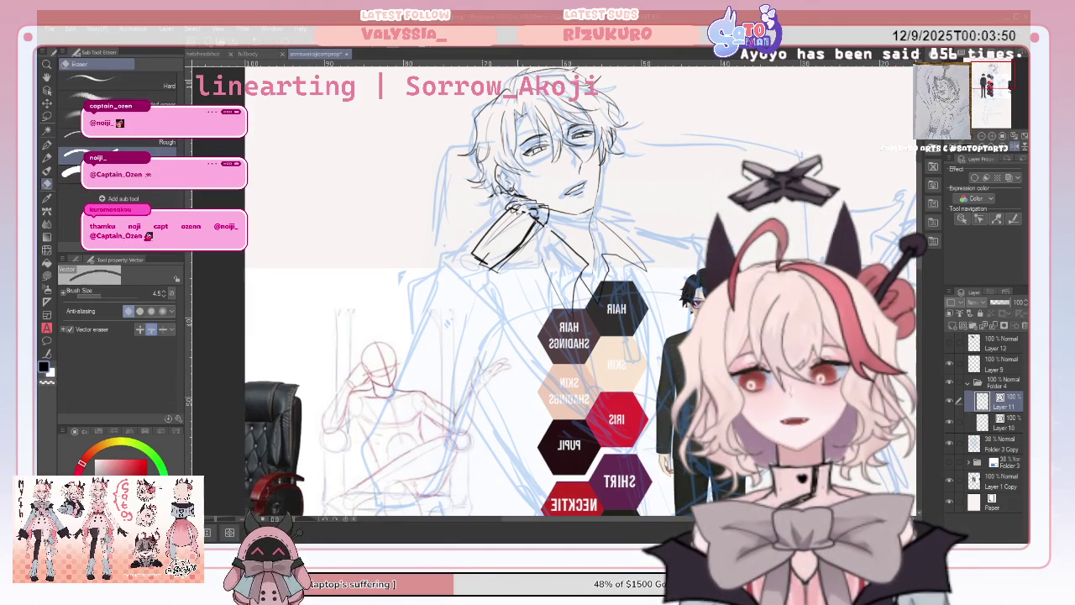
{"action": "left_click_drag", "start_coordinate": [472, 255], "coordinate": [494, 235]}
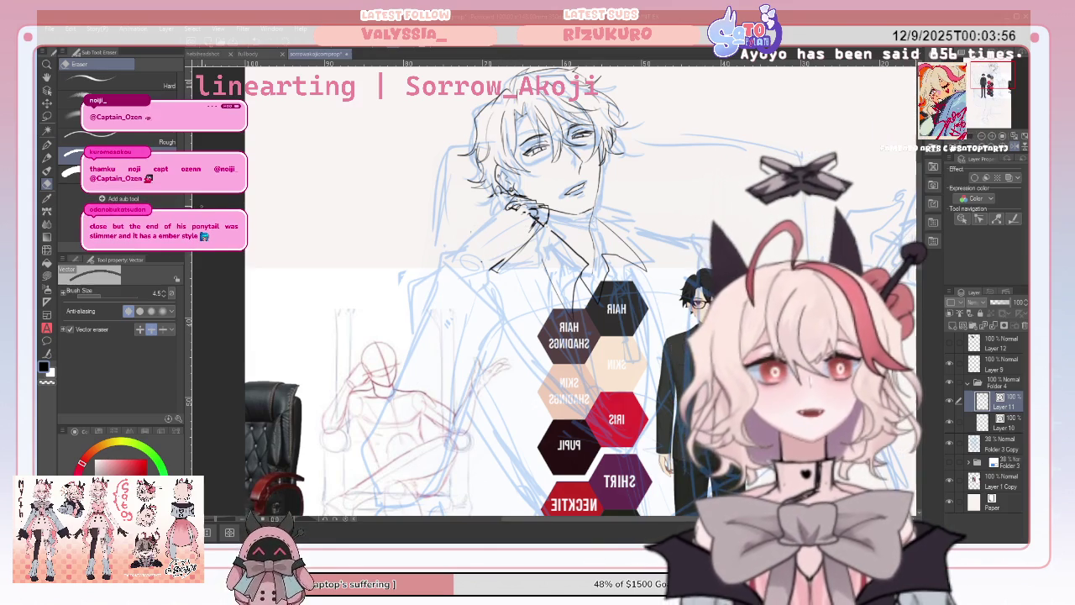
{"action": "left_click", "coordinate": [48, 145]}
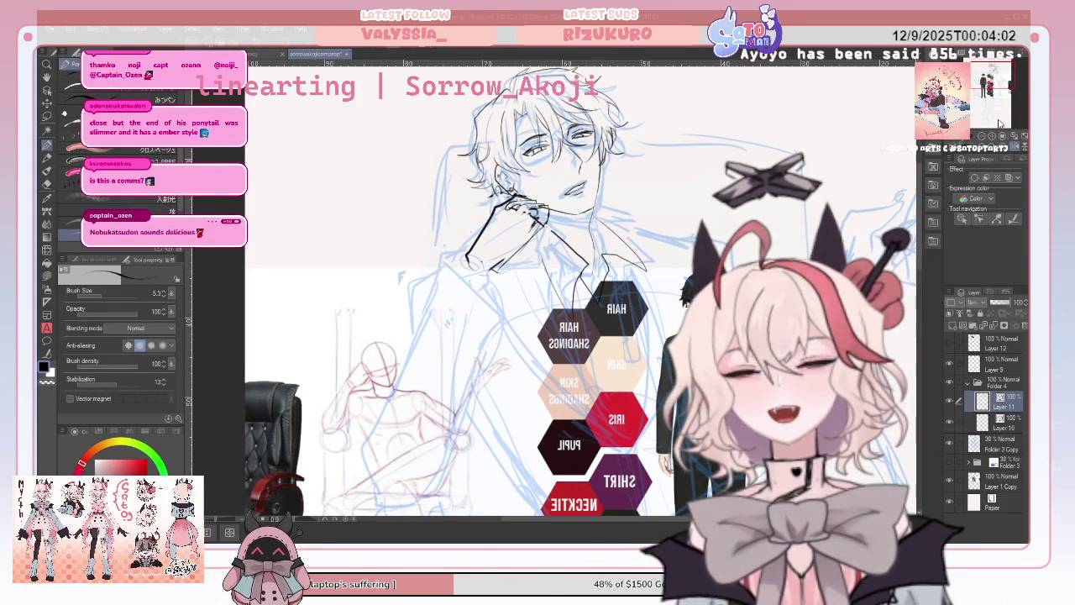
{"action": "key", "text": "h"}
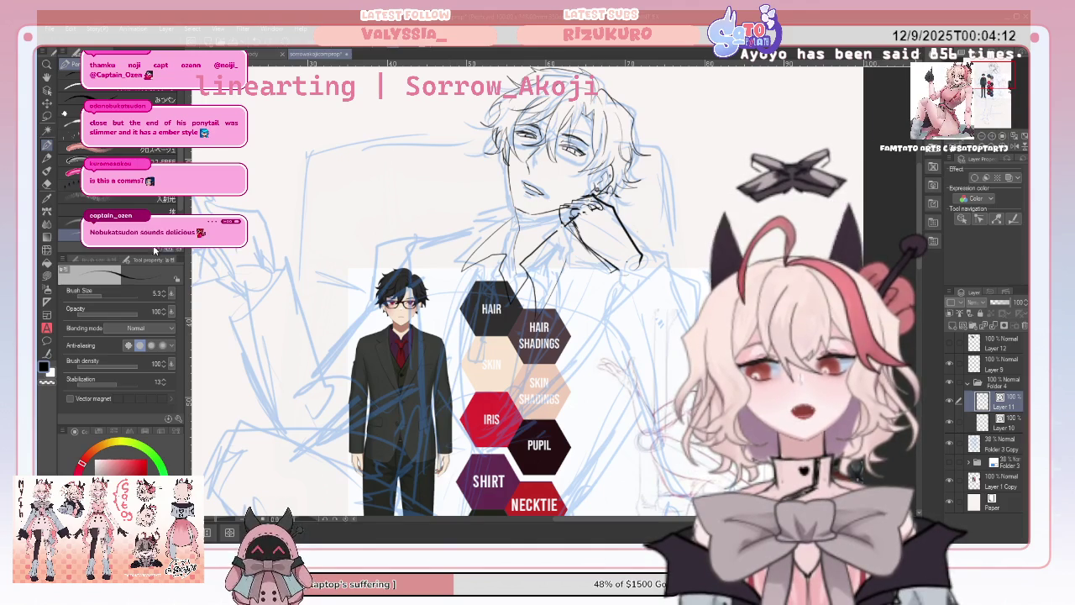
{"action": "left_click", "coordinate": [47, 184]}
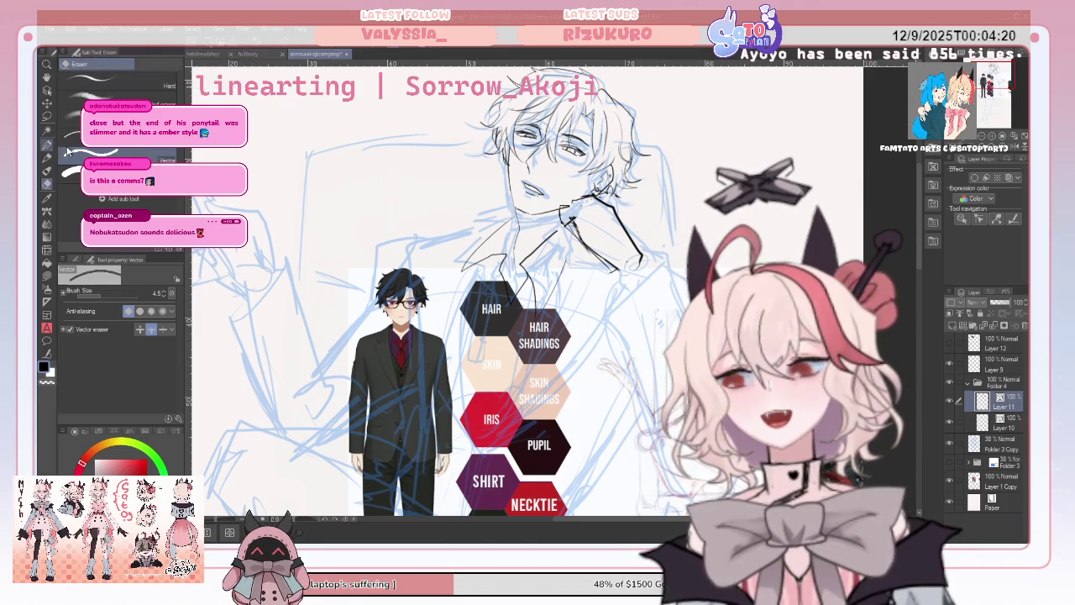
Clean up the hand at the man's chin, alternating Pen and Vector eraser and mirroring to check.
{"action": "key", "text": "p"}
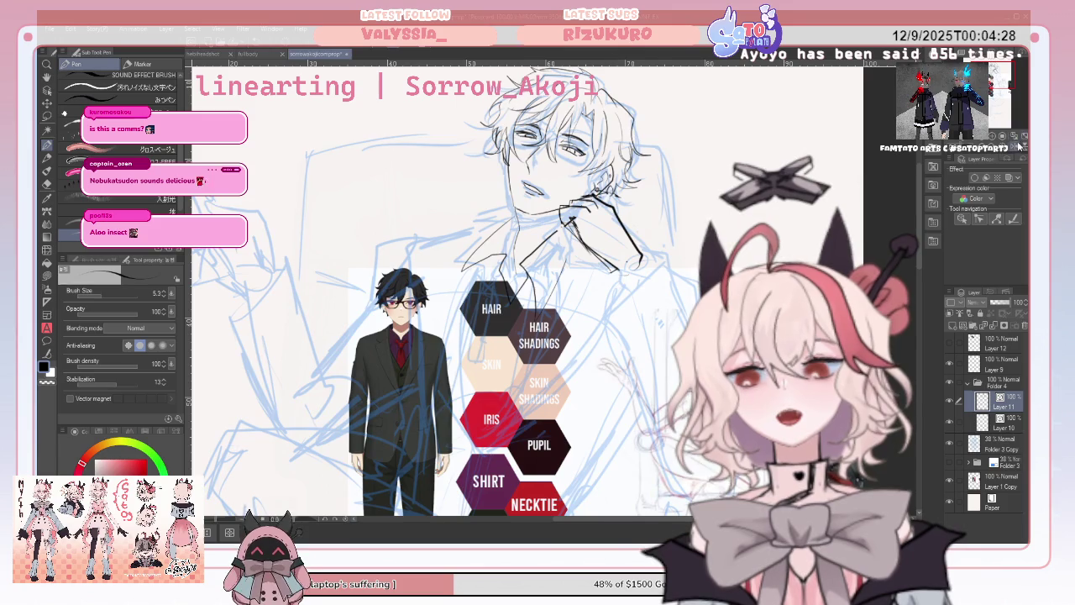
{"action": "key", "text": "h"}
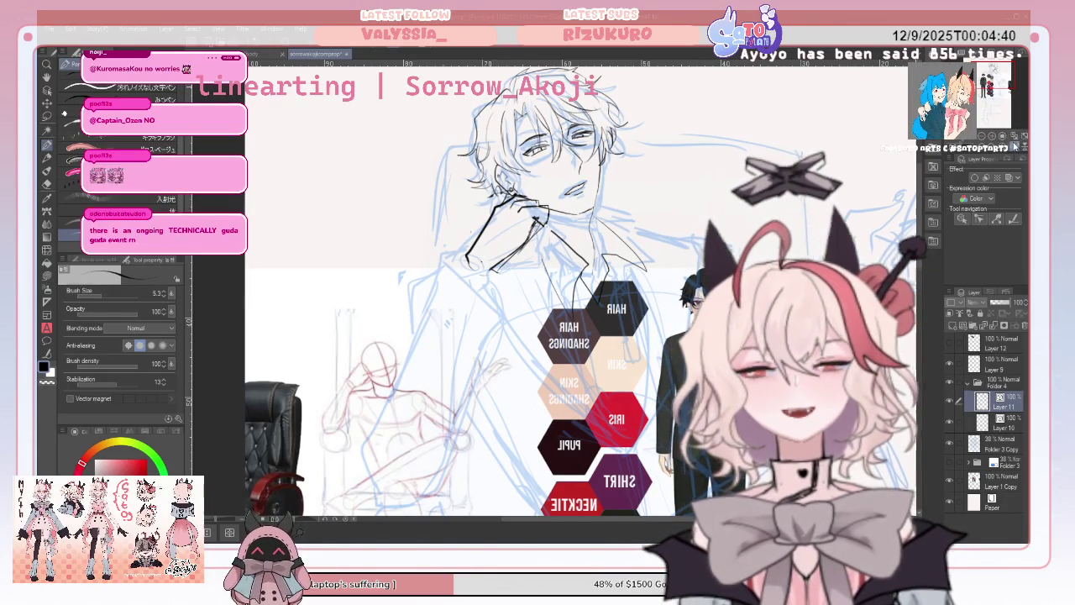
{"action": "key", "text": "h"}
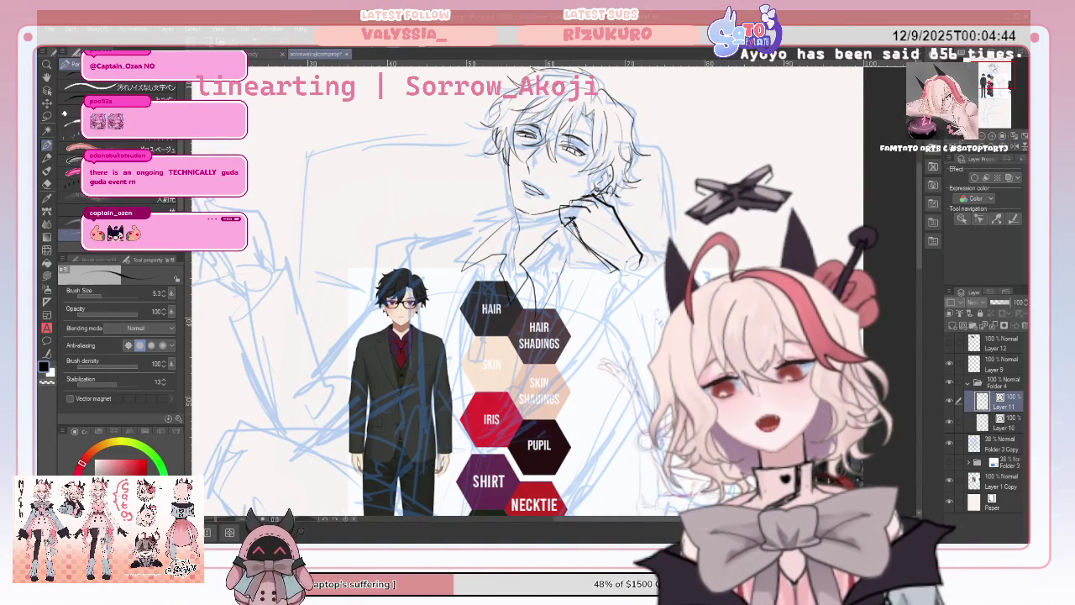
{"action": "left_click", "coordinate": [46, 183]}
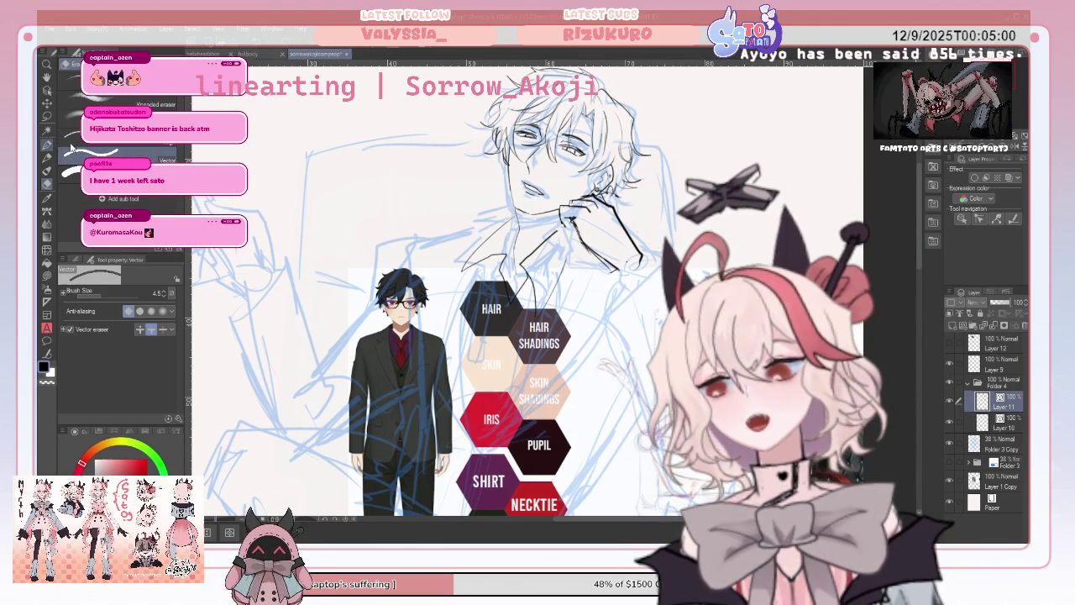
{"action": "key", "text": "p"}
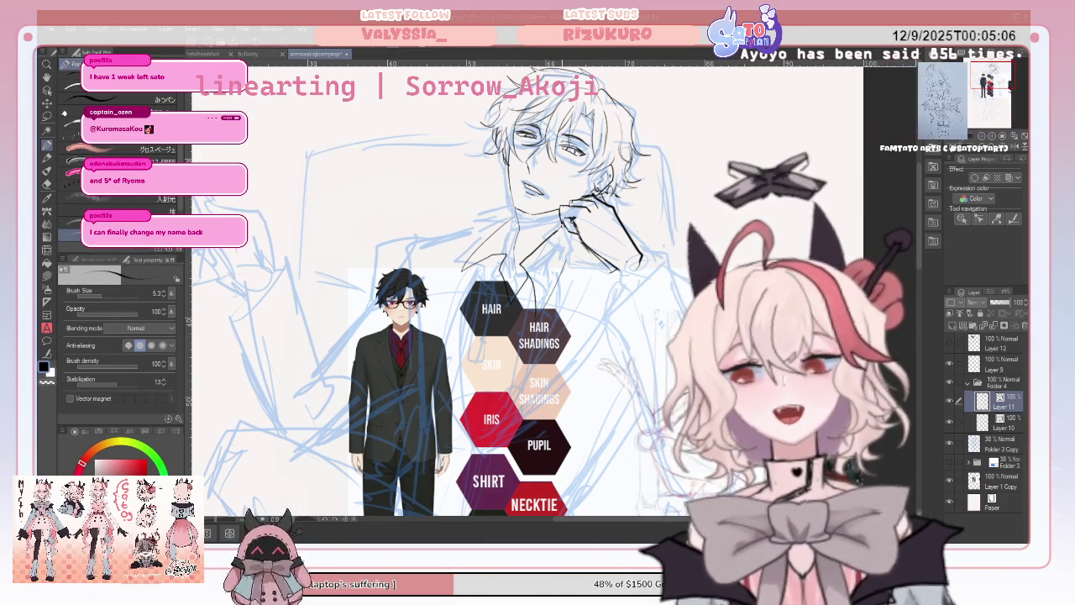
{"action": "key", "text": "e"}
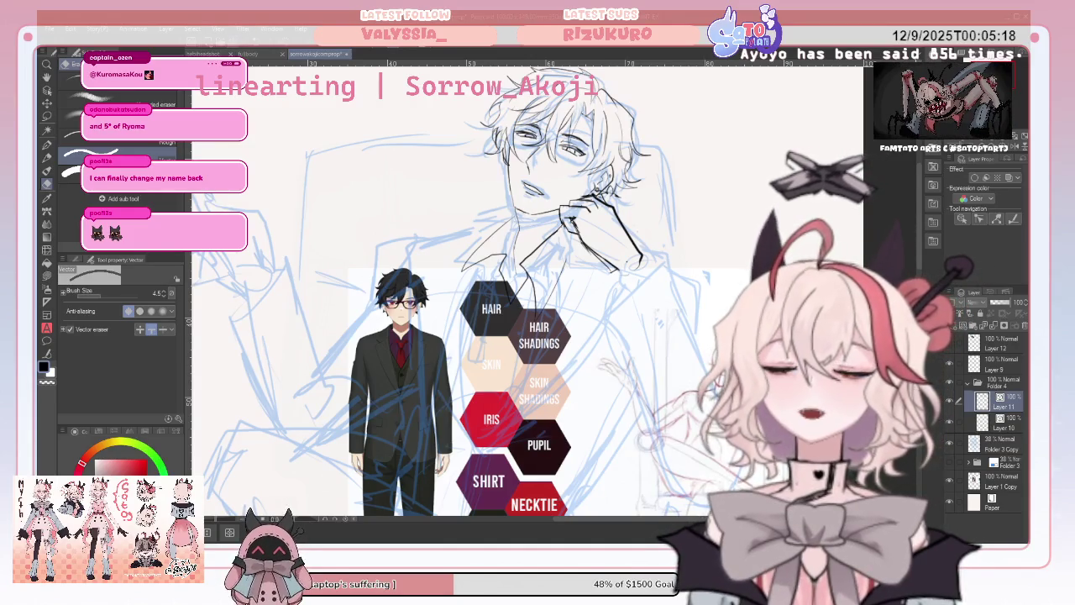
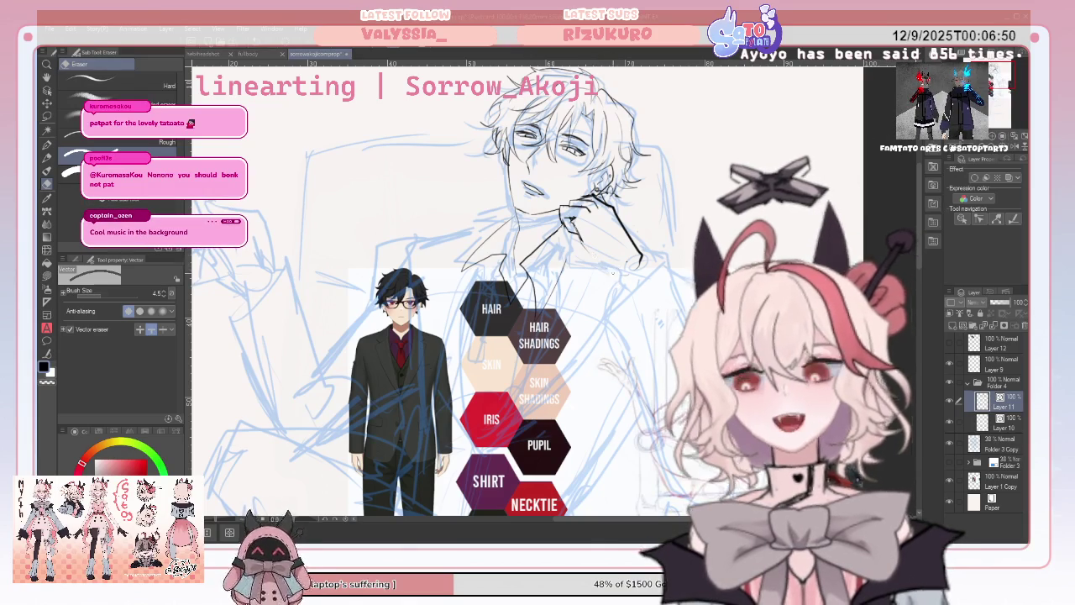
Clean up the hand's lineart with Pen and Vector eraser, checking it mirrored and unmirrored.
{"action": "key", "text": "p"}
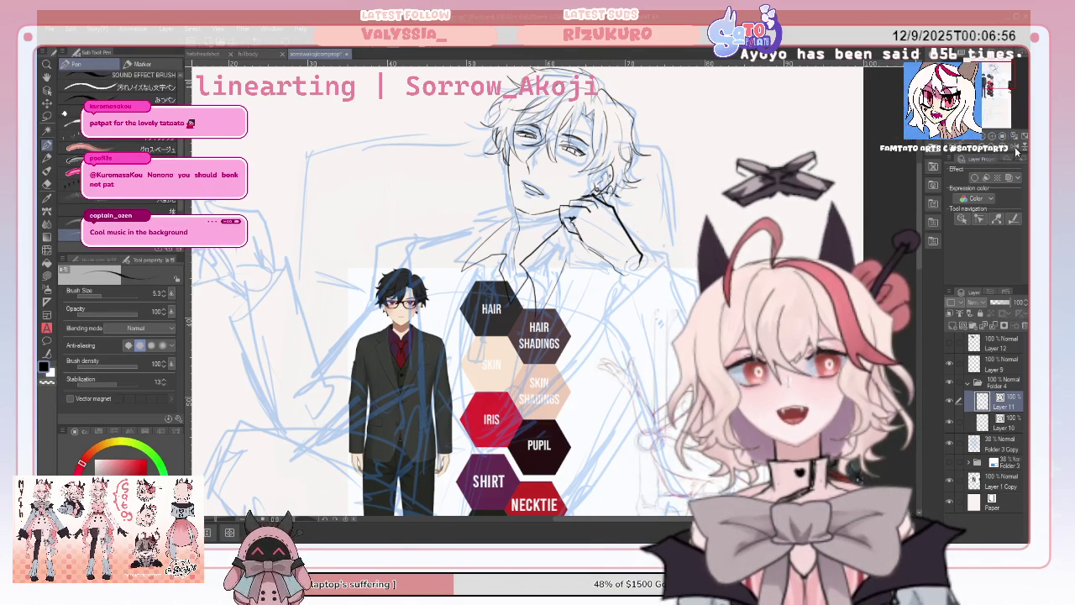
{"action": "key", "text": "h"}
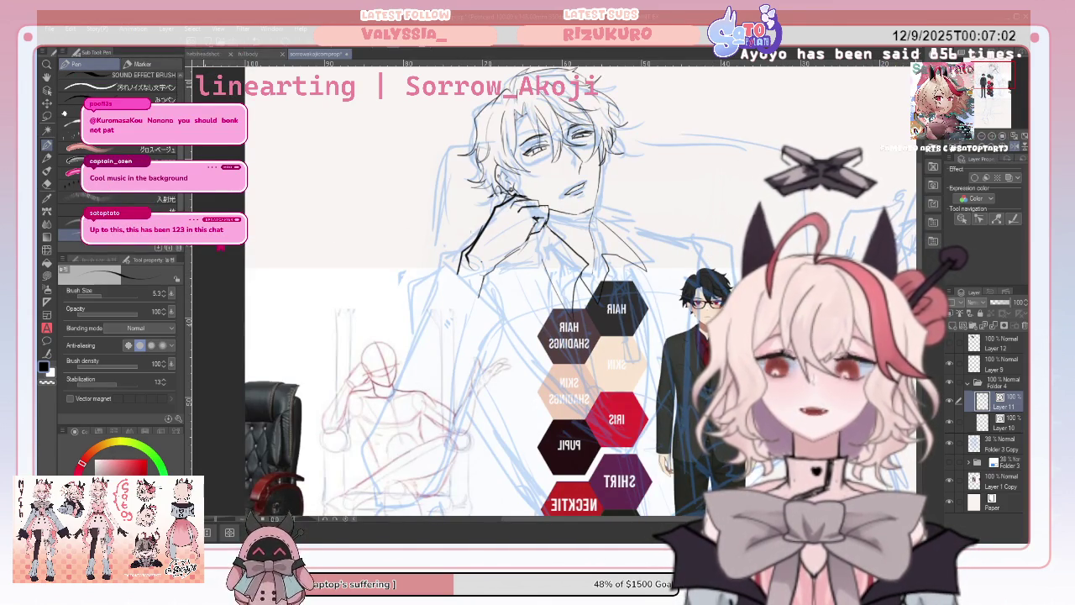
{"action": "key", "text": "e"}
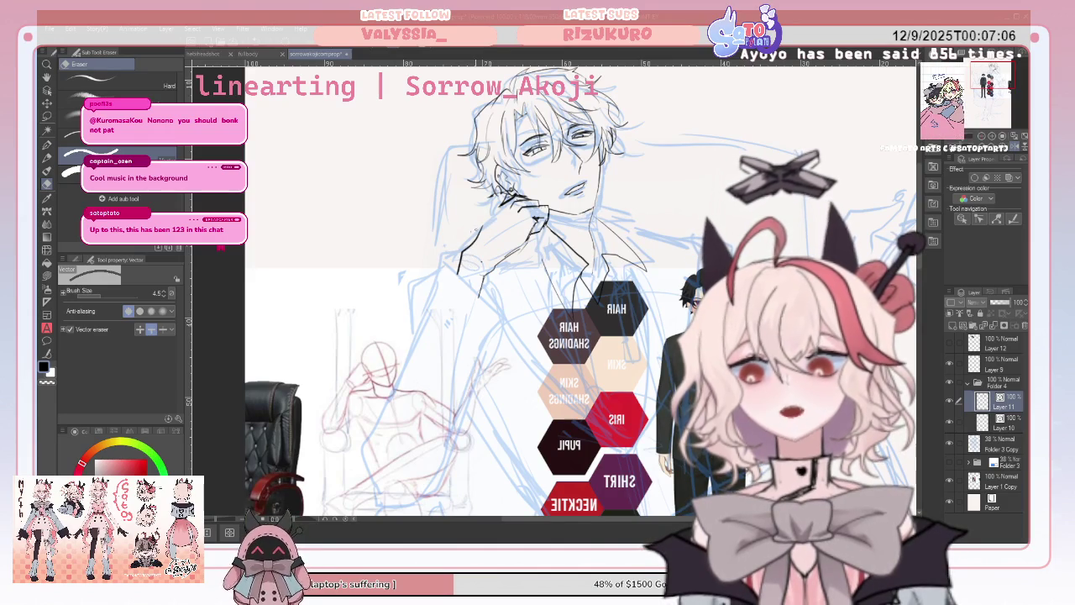
{"action": "key", "text": "p"}
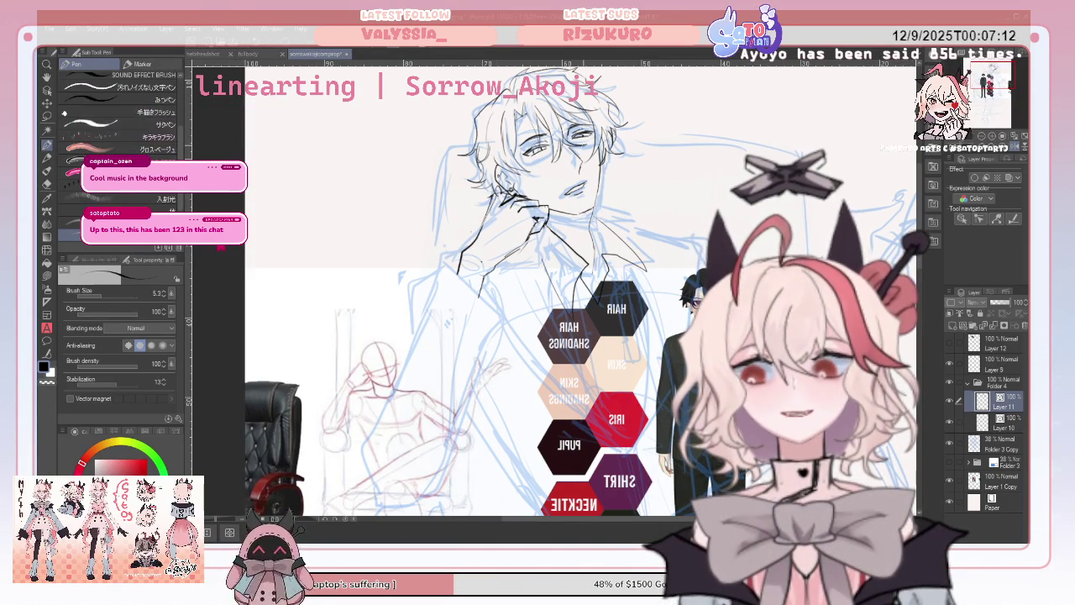
{"action": "left_click", "coordinate": [1014, 137]}
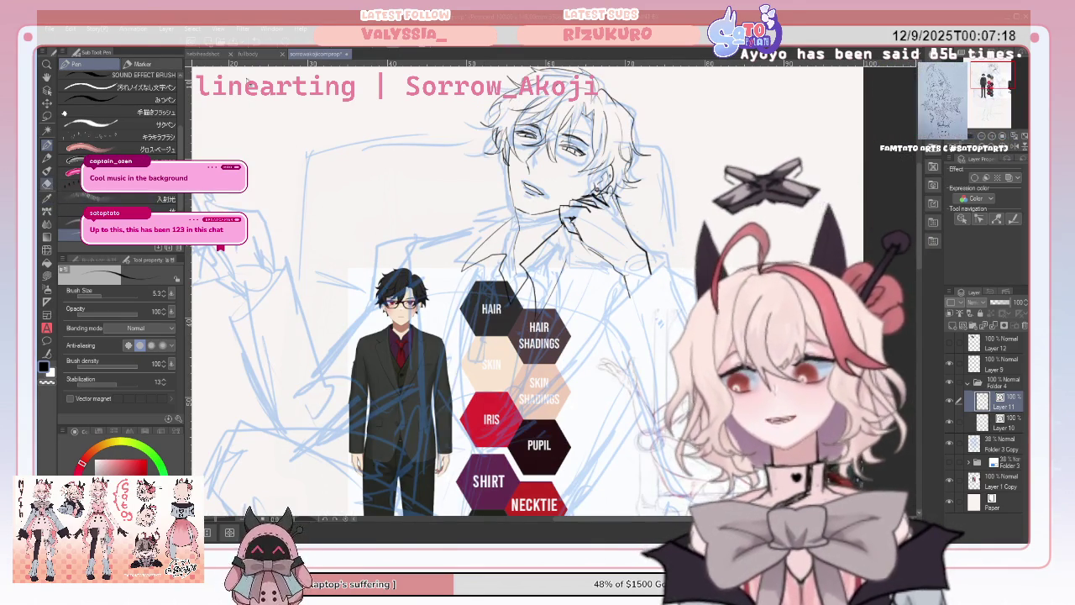
{"action": "left_click", "coordinate": [46, 183]}
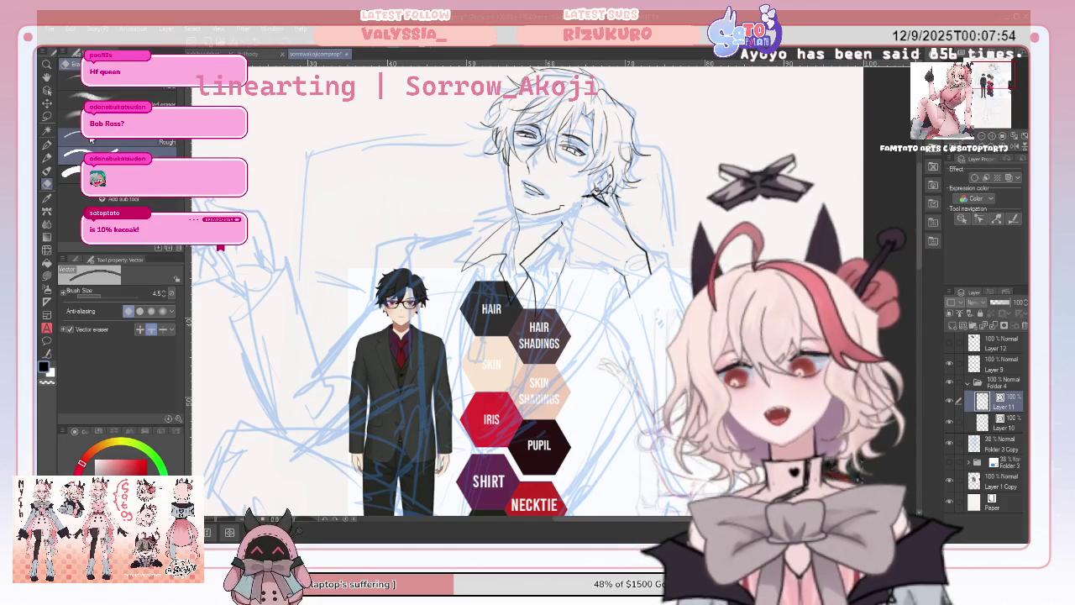
Ink two short strokes at the neck and check them in the mirrored view.
{"action": "key", "text": "p"}
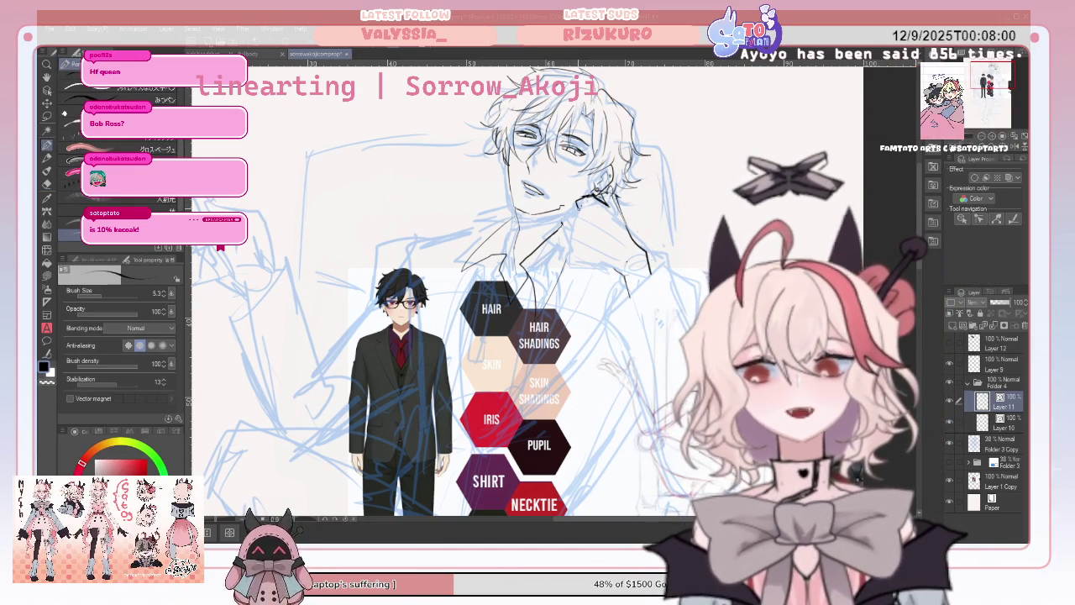
{"action": "left_click_drag", "start_coordinate": [576, 216], "coordinate": [566, 229]}
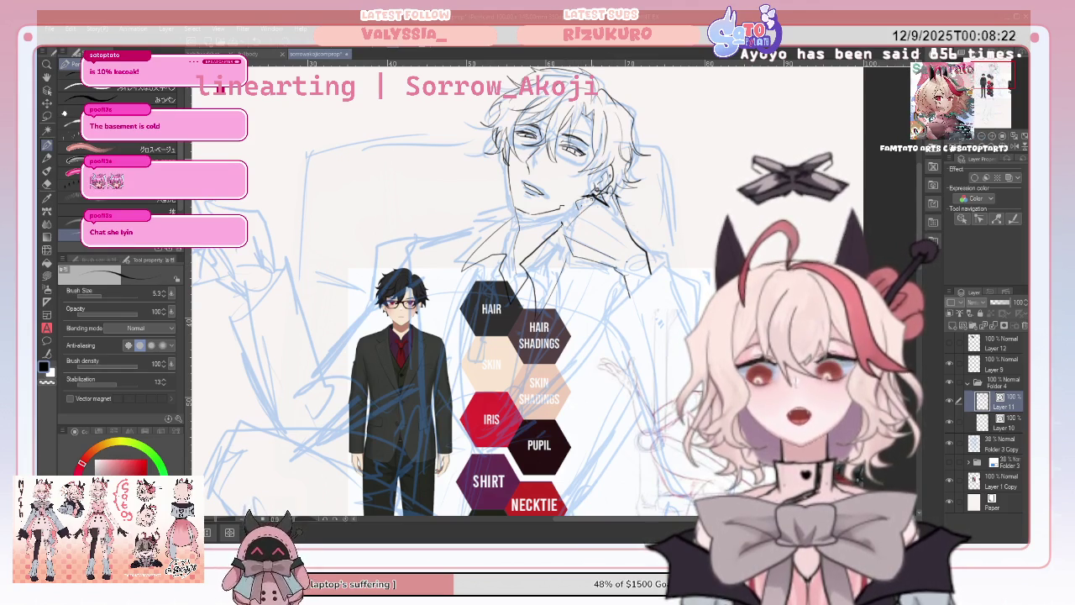
{"action": "left_click_drag", "start_coordinate": [570, 224], "coordinate": [581, 218]}
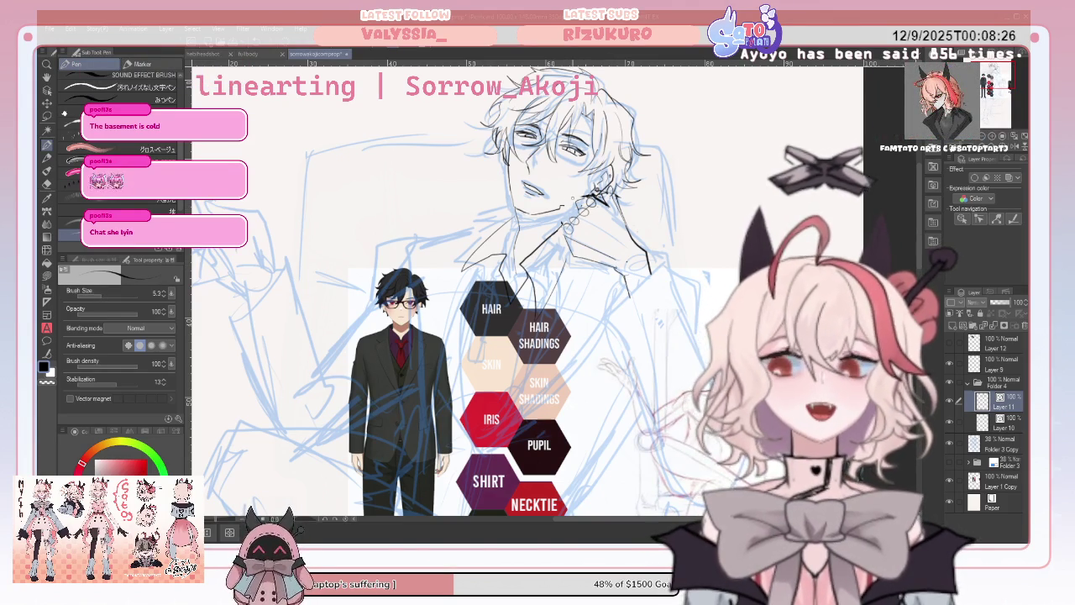
{"action": "key", "text": "h"}
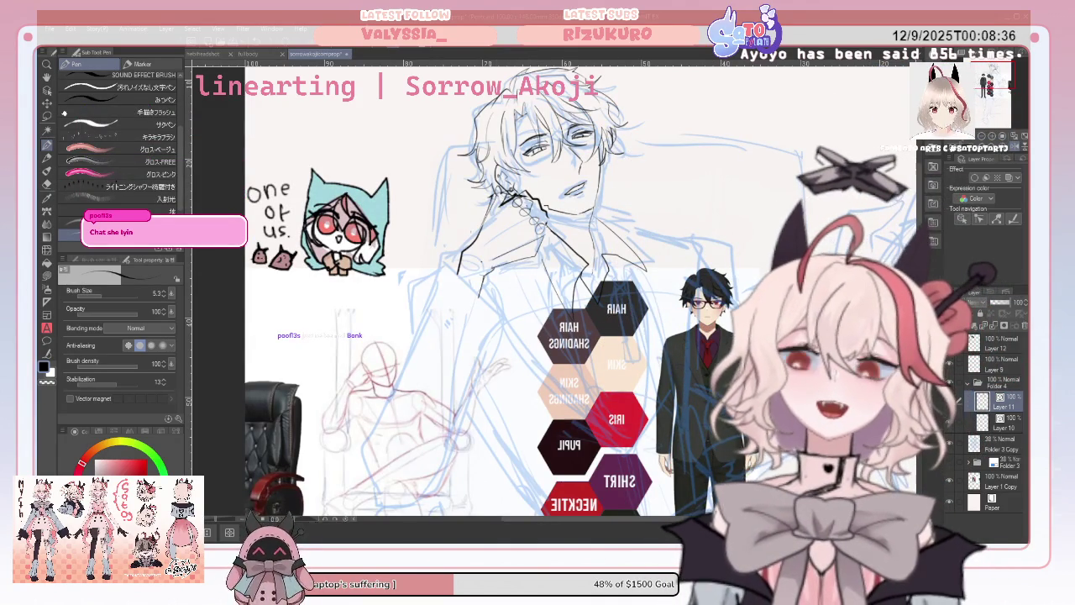
{"action": "left_click", "coordinate": [1015, 147]}
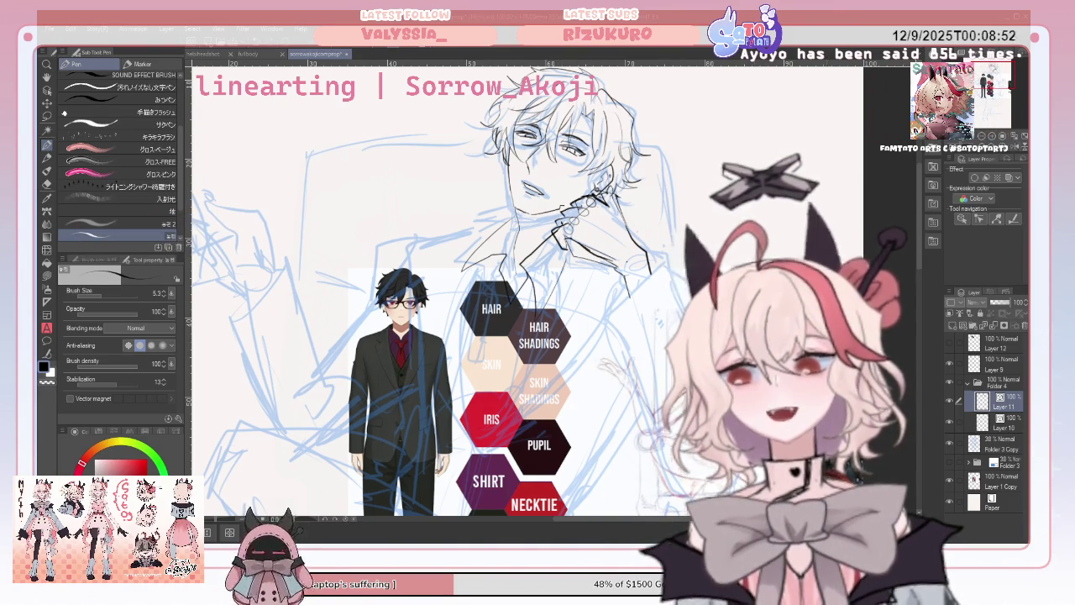
Correct the finger and neck strokes by alternating eraser and pen, toggling the mirrored view.
{"action": "key", "text": "h"}
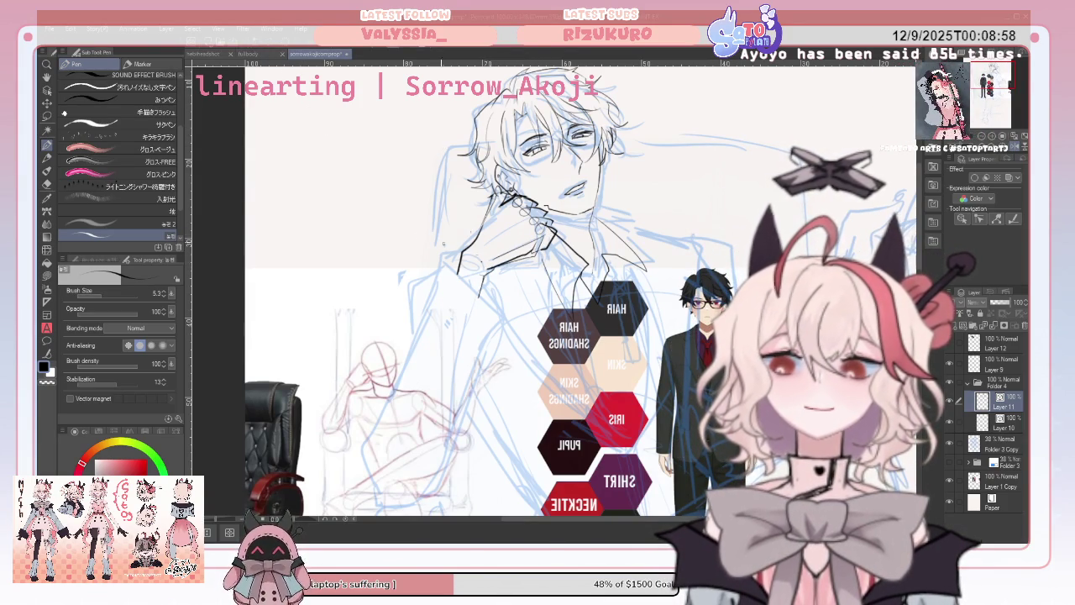
{"action": "key", "text": "e"}
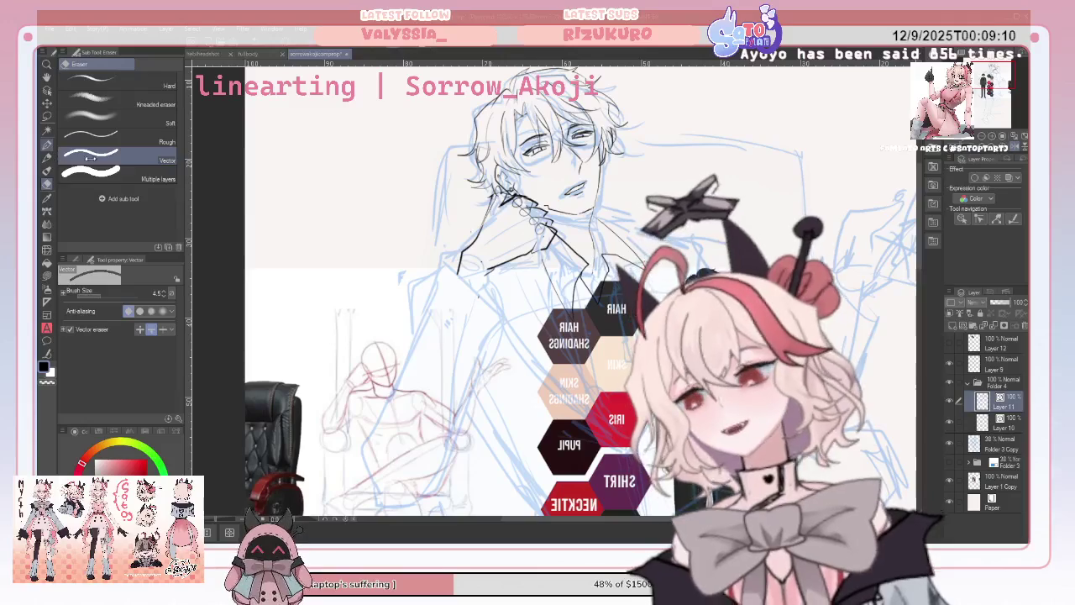
{"action": "left_click", "coordinate": [47, 145]}
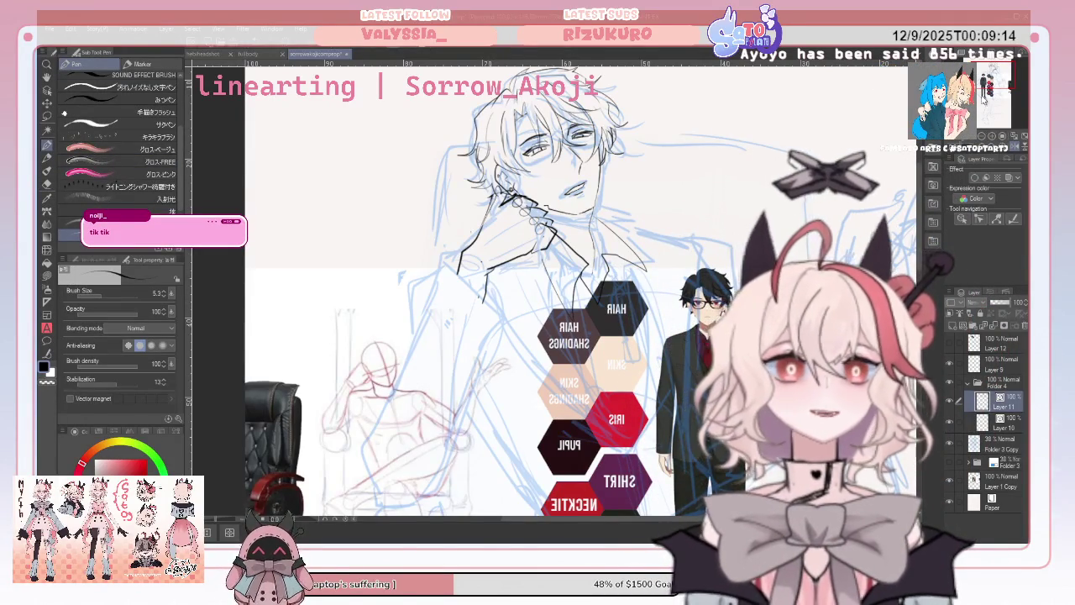
{"action": "key", "text": "h"}
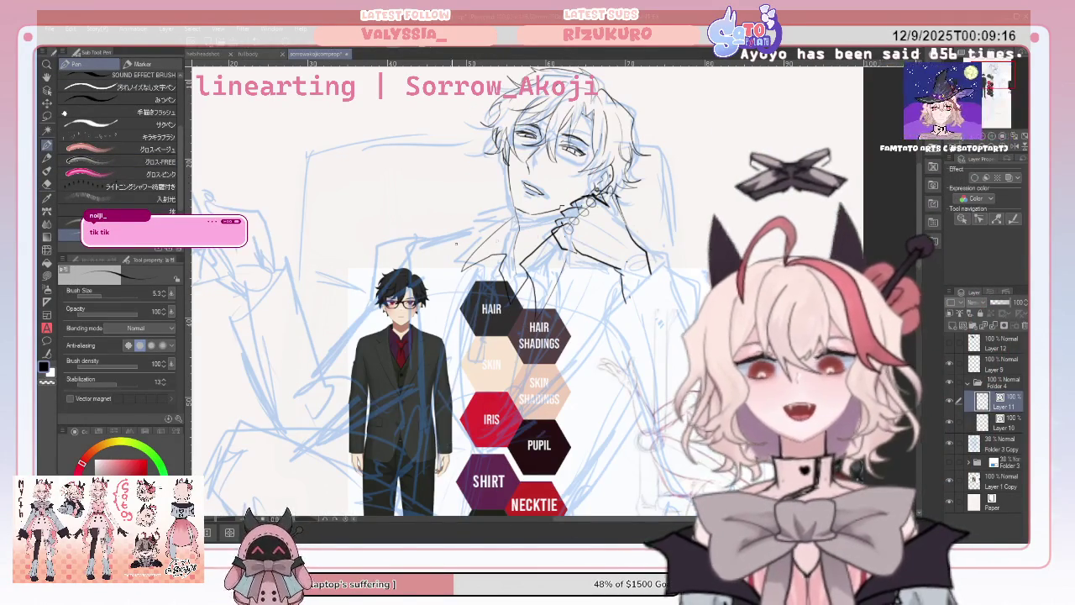
{"action": "key", "text": "e"}
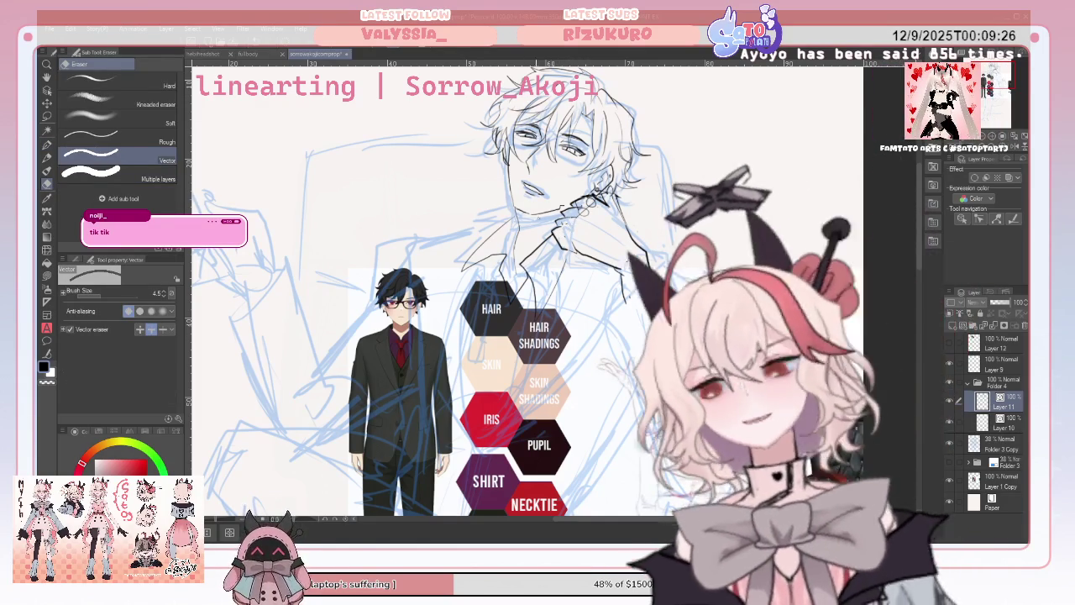
{"action": "key", "text": "p"}
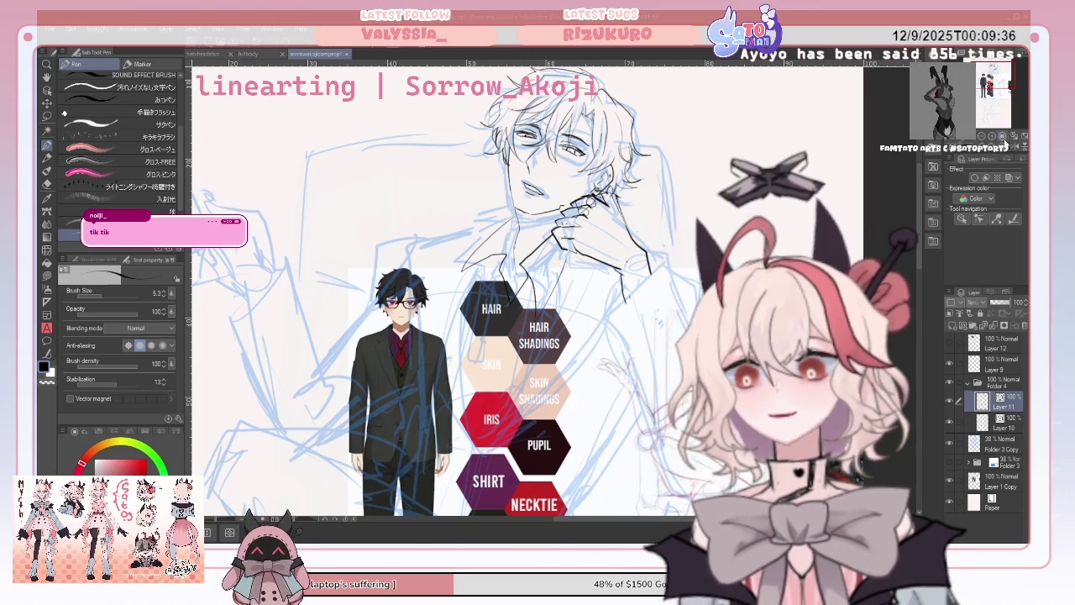
{"action": "left_click", "coordinate": [1013, 138]}
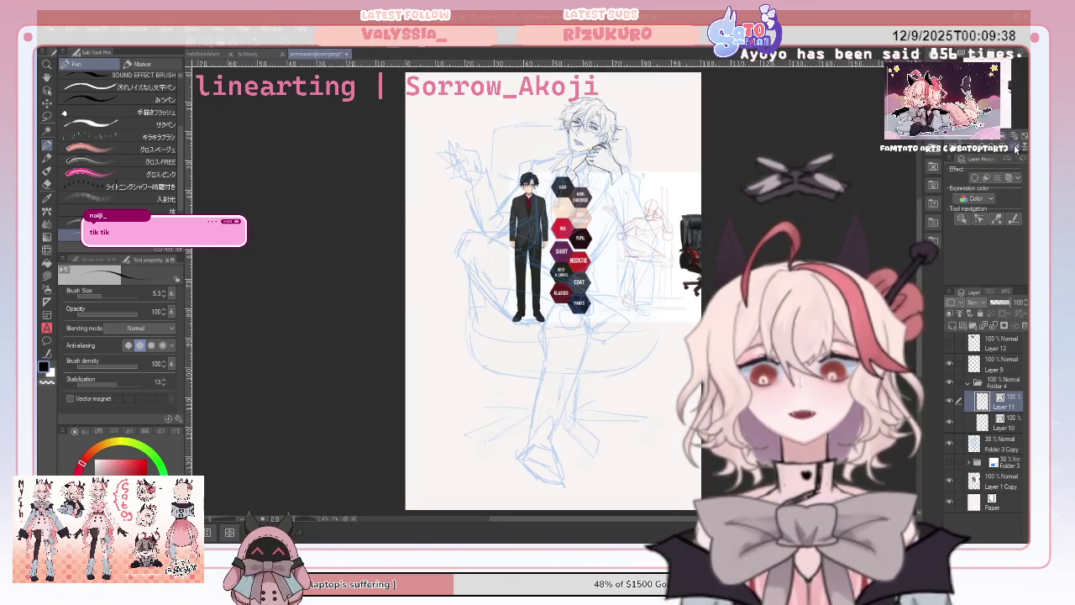
Mirror the whole-page view and zoom back in on the face and collar.
{"action": "left_click", "coordinate": [993, 148]}
{"action": "scroll", "coordinate": [553, 291], "scroll_direction": "up", "scroll_amount": 2}
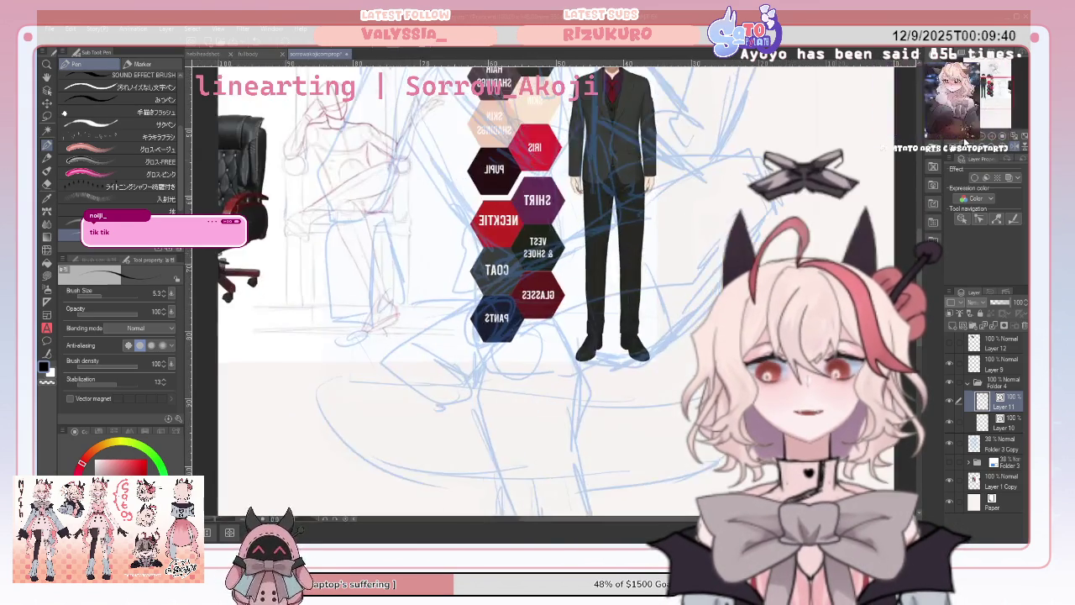
{"action": "scroll", "coordinate": [552, 290], "scroll_direction": "up", "scroll_amount": 2}
{"action": "scroll", "coordinate": [553, 290], "scroll_direction": "up", "scroll_amount": 2}
{"action": "scroll", "coordinate": [552, 290], "scroll_direction": "down", "scroll_amount": 3}
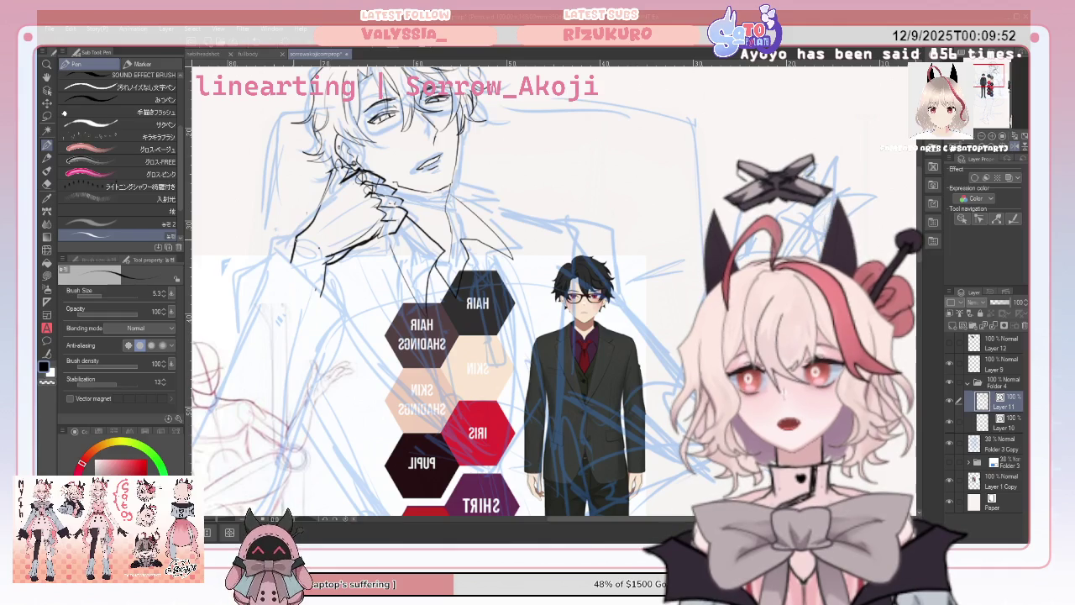
{"action": "left_click", "coordinate": [47, 185]}
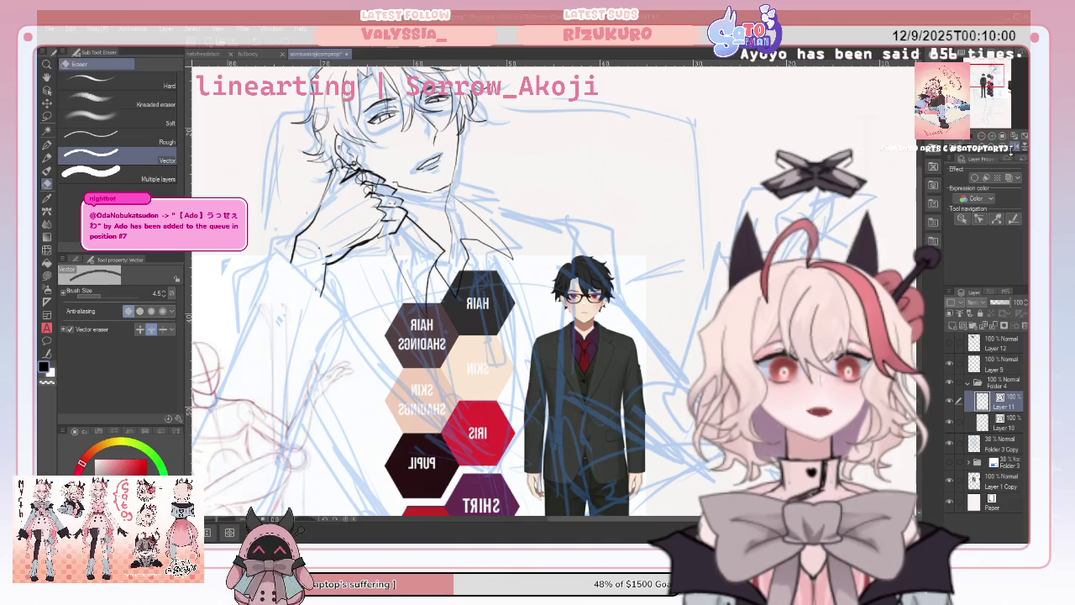
Draw and erase collar and shoulder strokes beneath the hand, checking them mirrored.
{"action": "left_click", "coordinate": [1016, 151]}
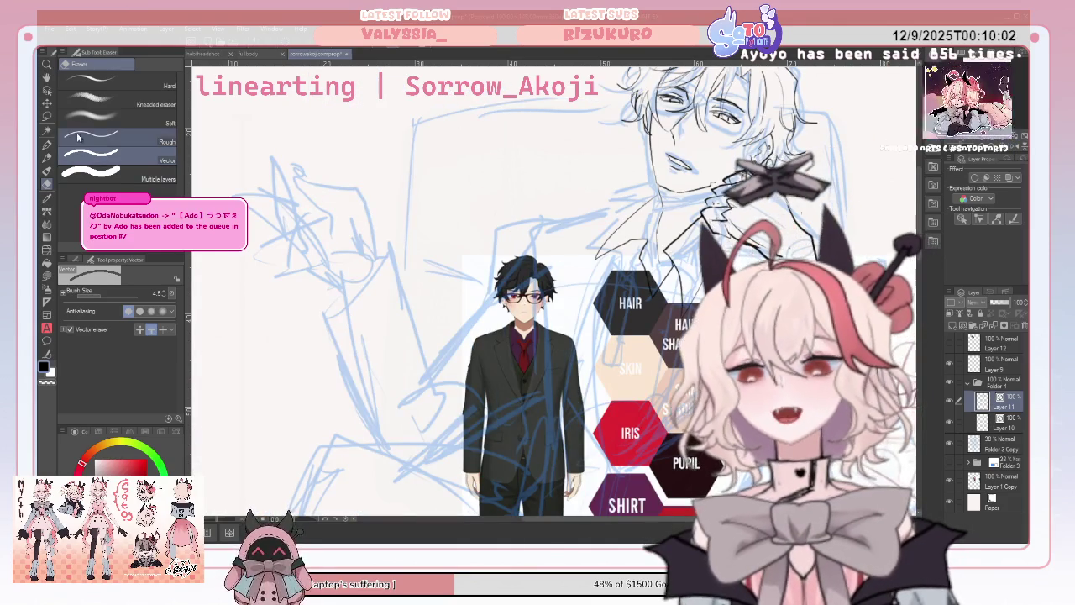
{"action": "left_click", "coordinate": [47, 144]}
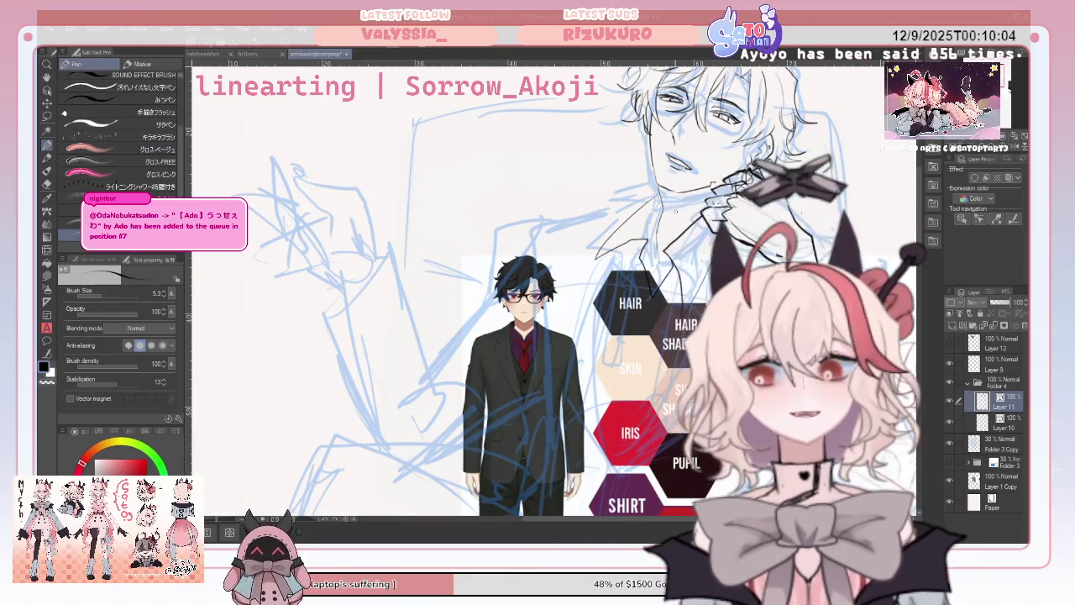
{"action": "left_click", "coordinate": [47, 183]}
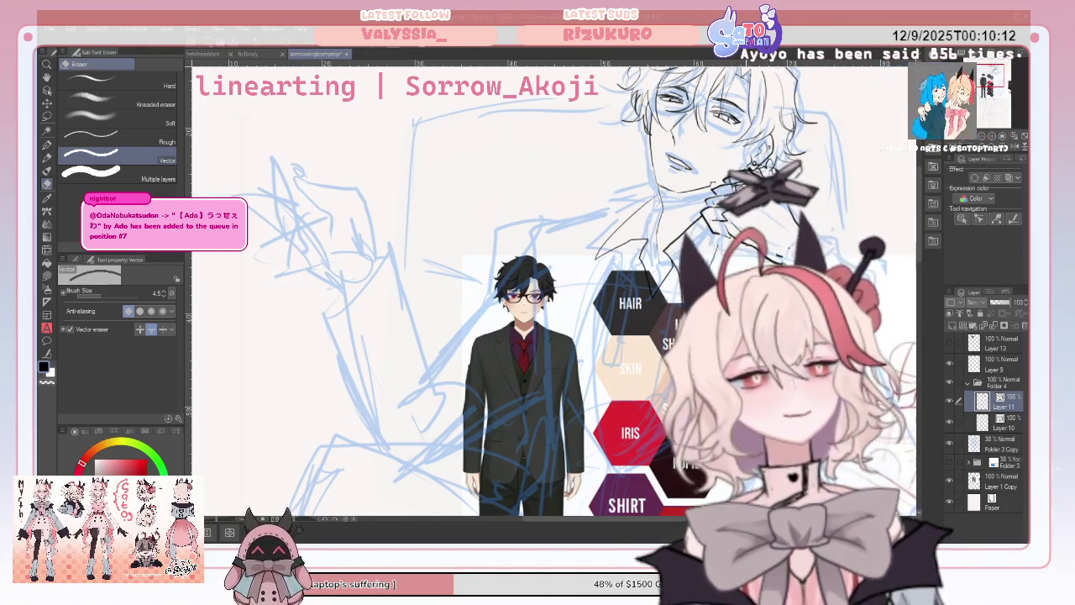
{"action": "left_click", "coordinate": [47, 144]}
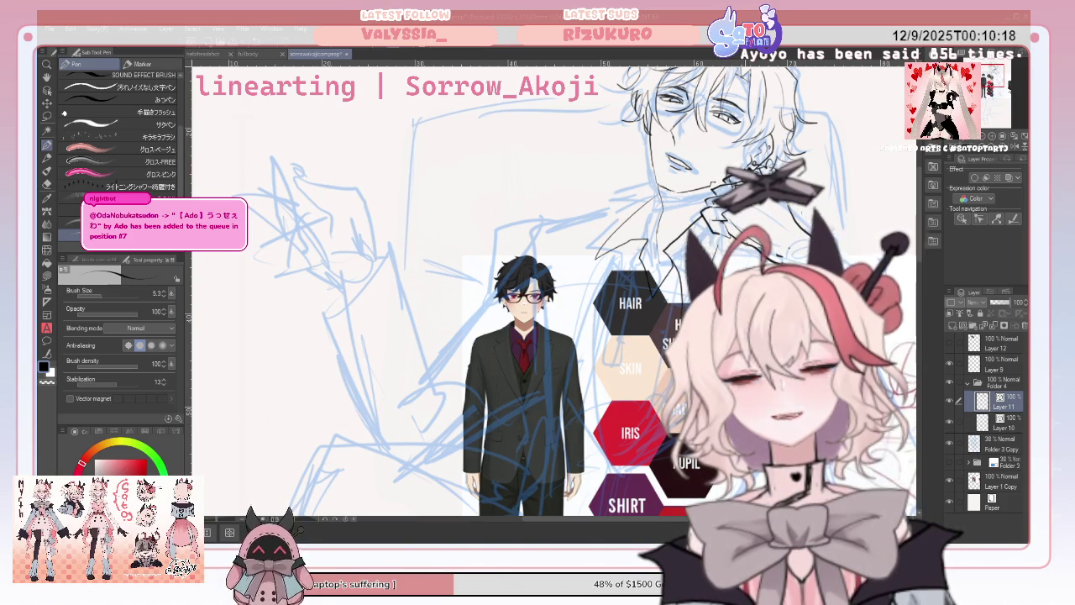
{"action": "left_click", "coordinate": [46, 183]}
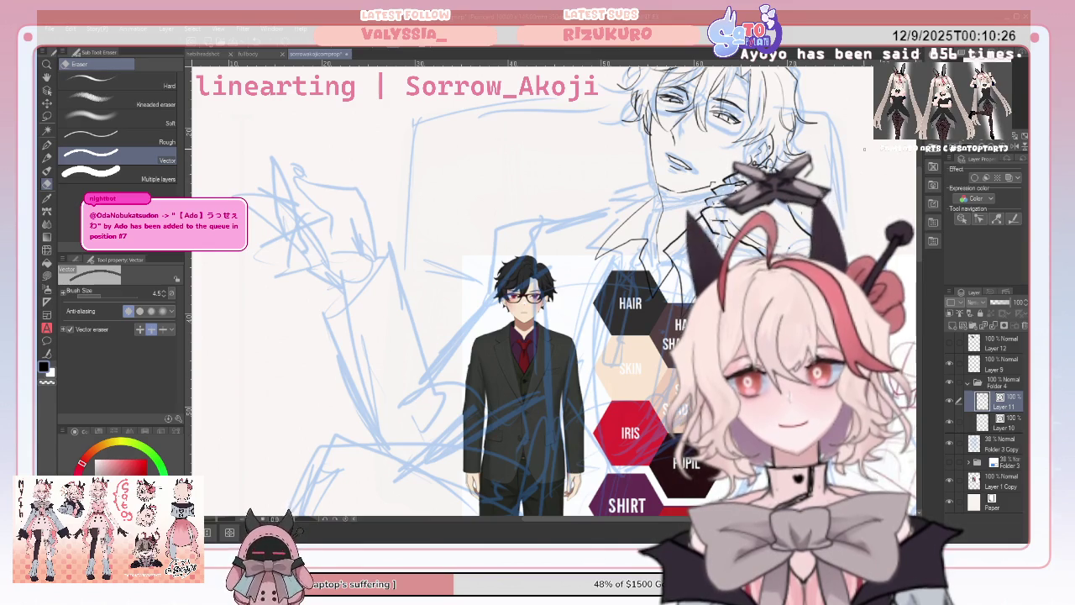
{"action": "key", "text": "h"}
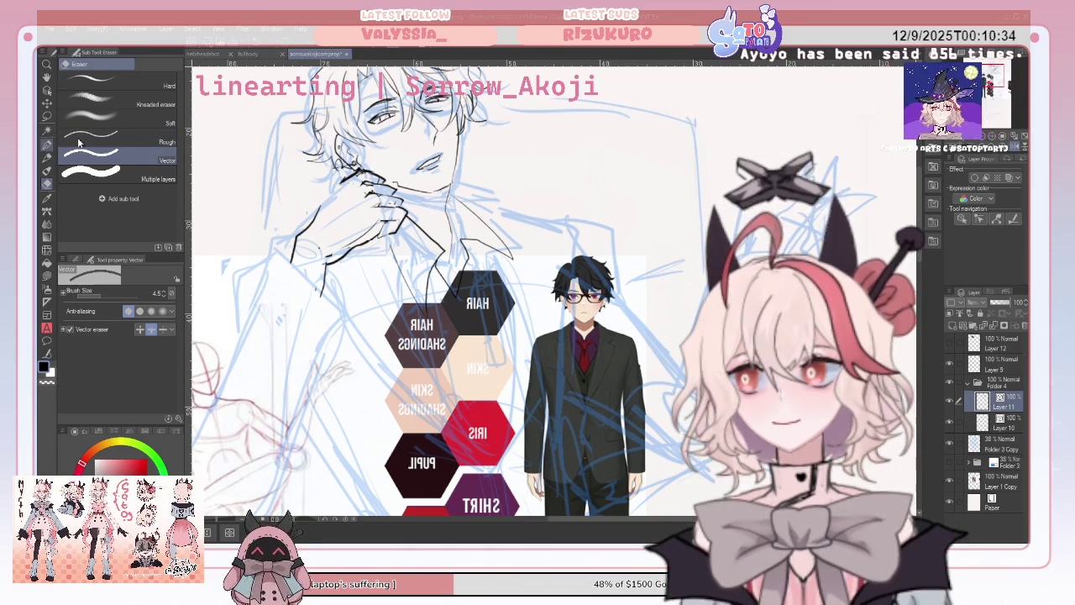
{"action": "left_click", "coordinate": [46, 145]}
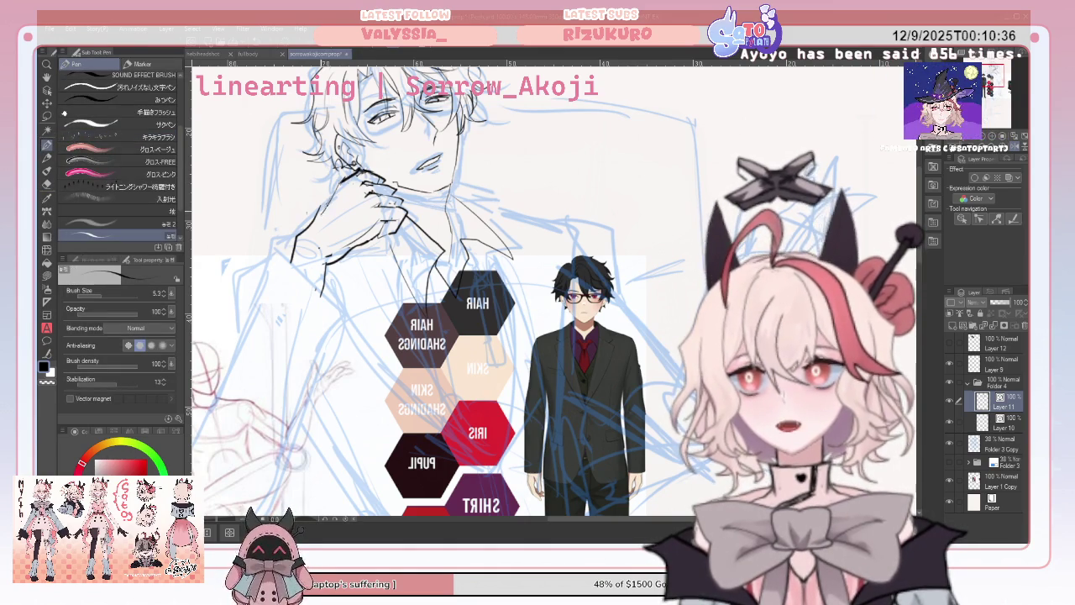
{"action": "left_click", "coordinate": [47, 184]}
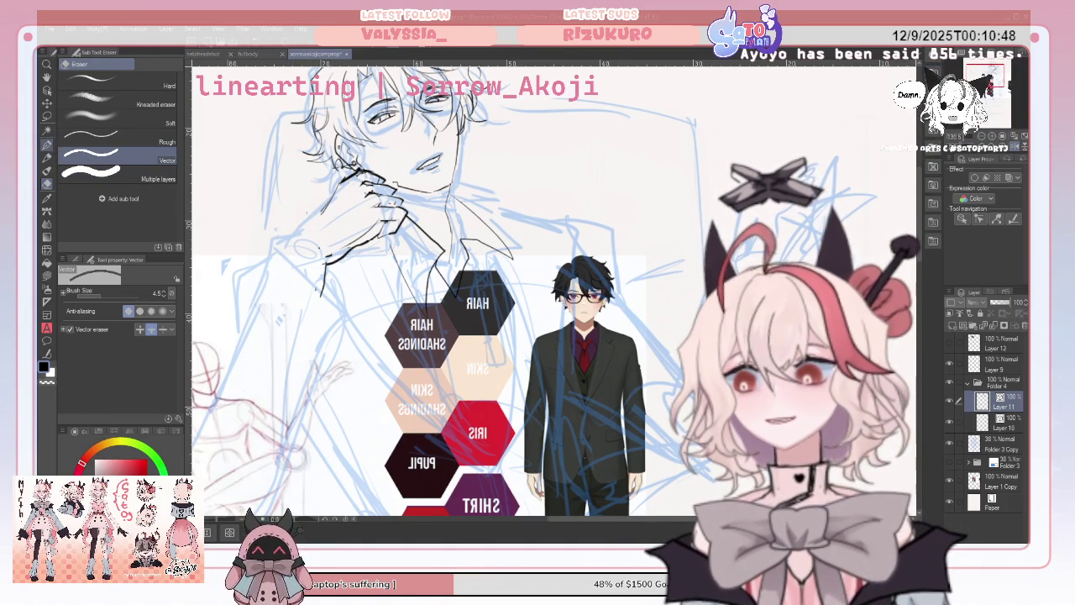
Erase stray strokes on the hand while checking it mirrored and unmirrored.
{"action": "left_click", "coordinate": [46, 144]}
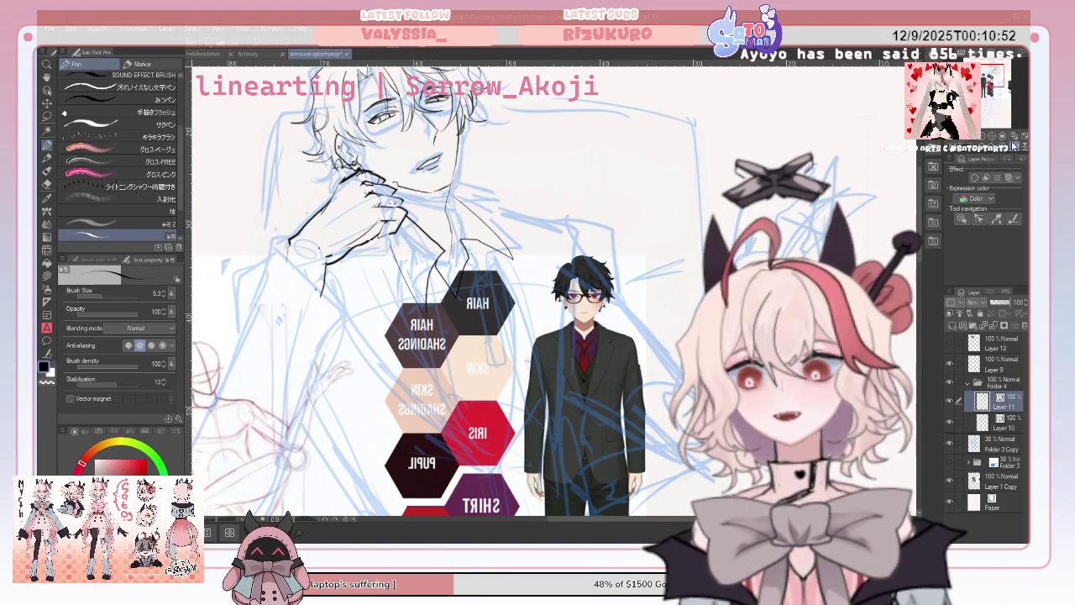
{"action": "key", "text": "h"}
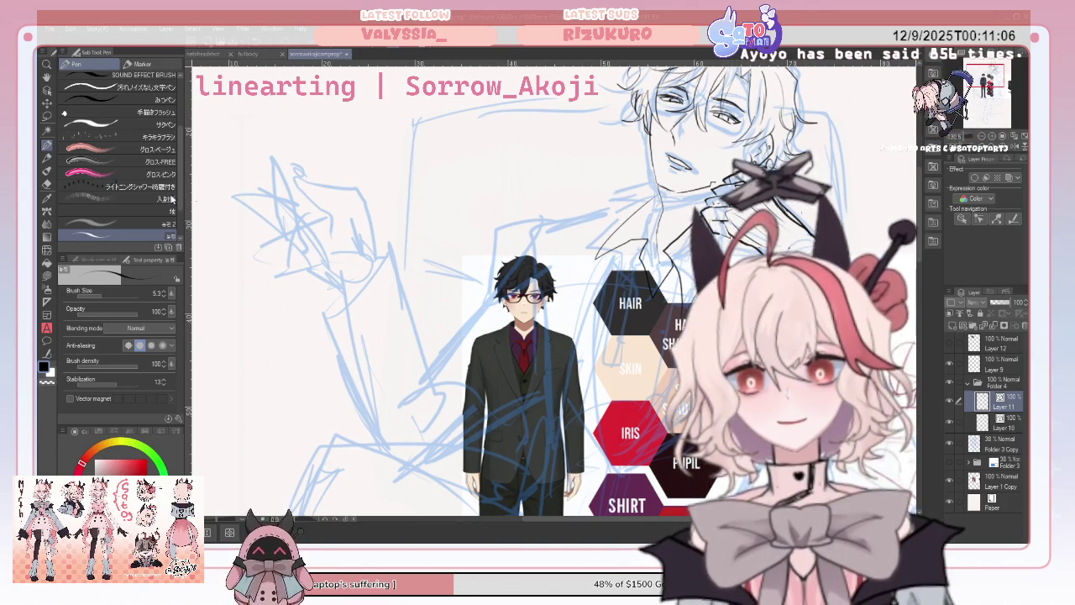
{"action": "left_click", "coordinate": [46, 183]}
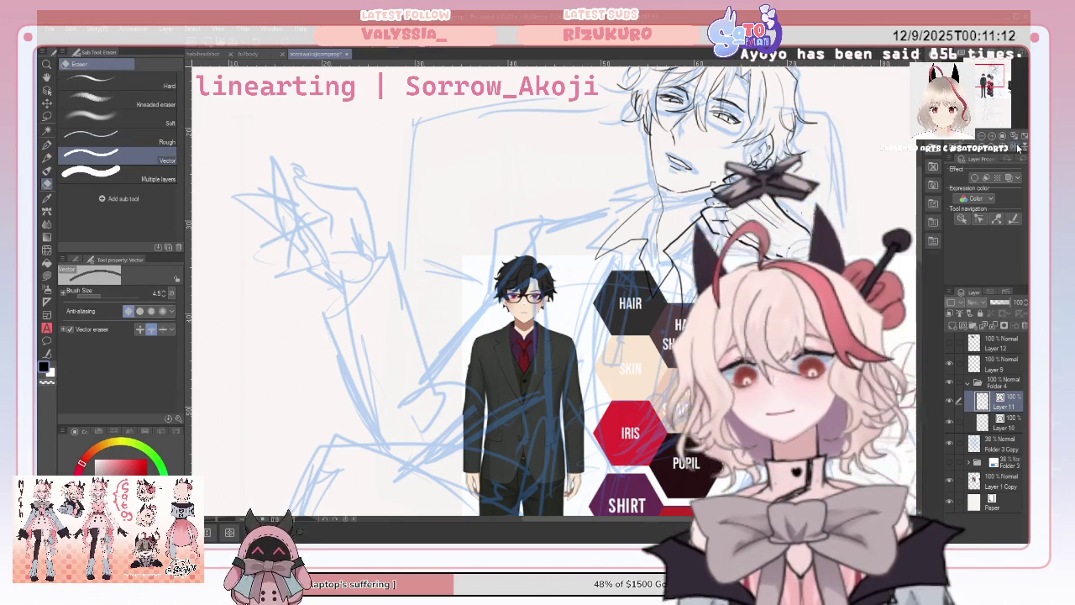
{"action": "key", "text": "h"}
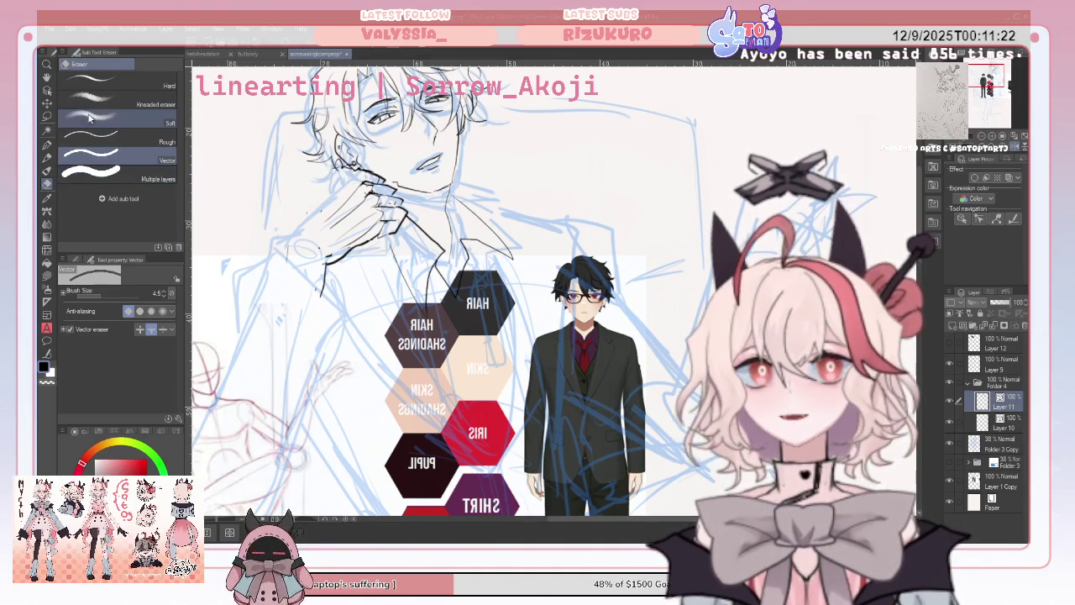
{"action": "key", "text": "p"}
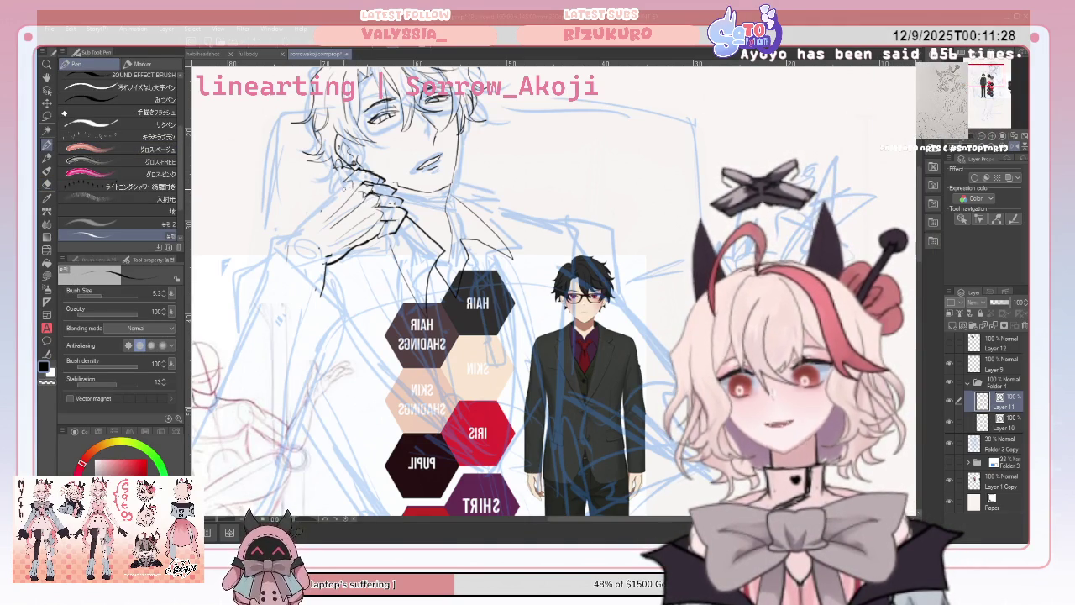
Ink two finger lines where the hand grips the collar, checking mirrored and erasing fixes.
{"action": "left_click_drag", "start_coordinate": [340, 190], "coordinate": [315, 226]}
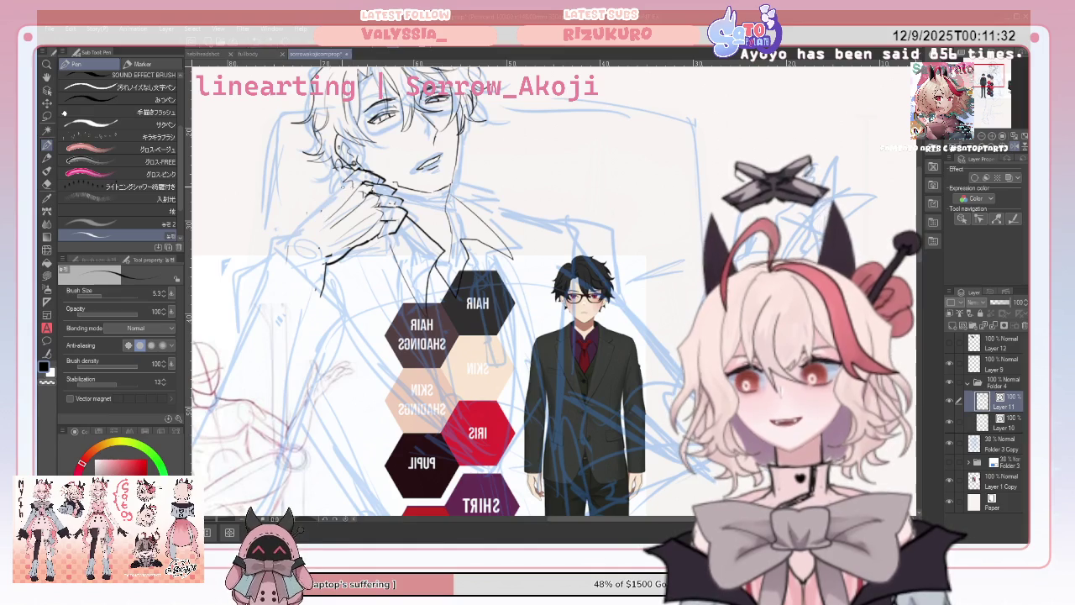
{"action": "left_click_drag", "start_coordinate": [340, 187], "coordinate": [306, 227]}
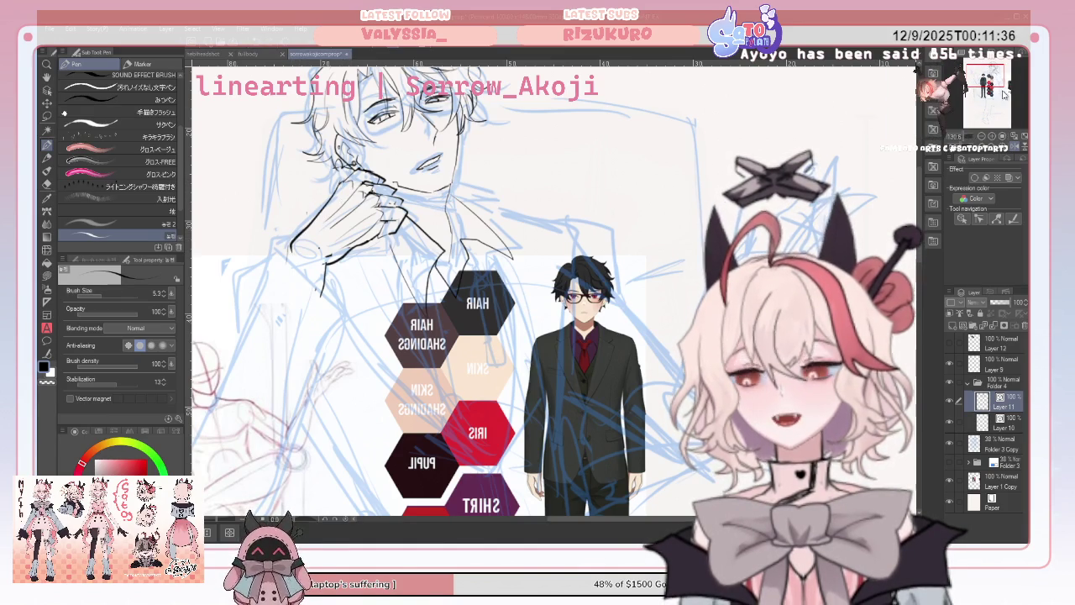
{"action": "left_click", "coordinate": [1014, 138]}
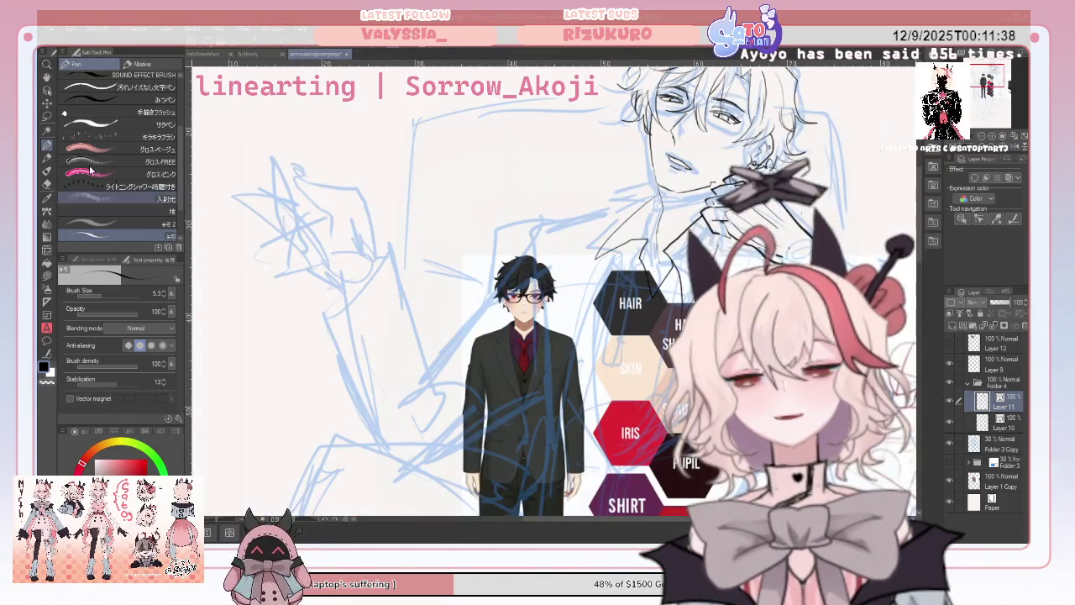
{"action": "left_click", "coordinate": [47, 181]}
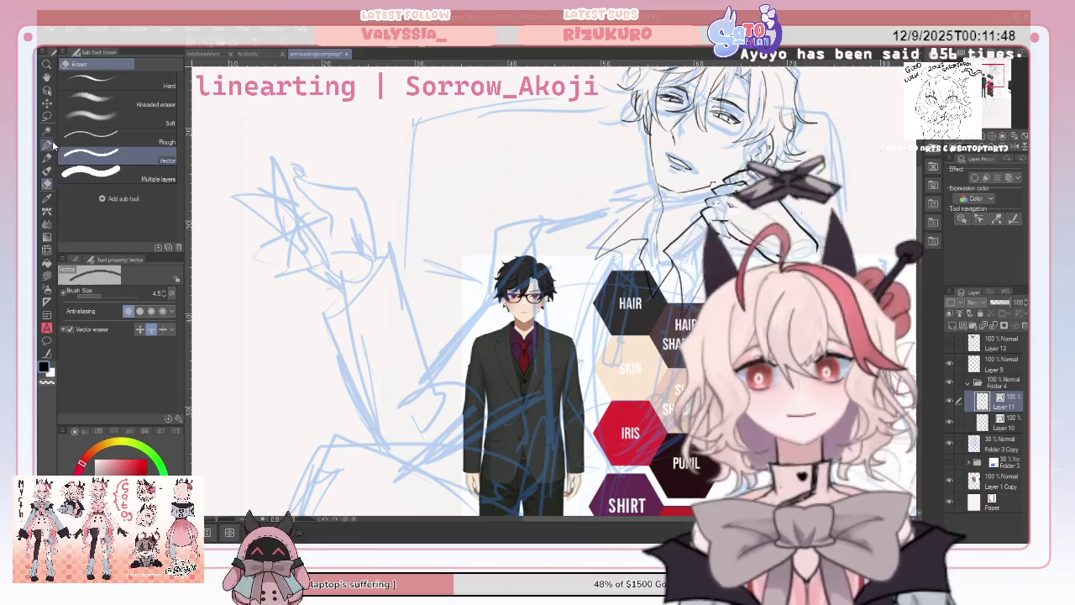
{"action": "key", "text": "p"}
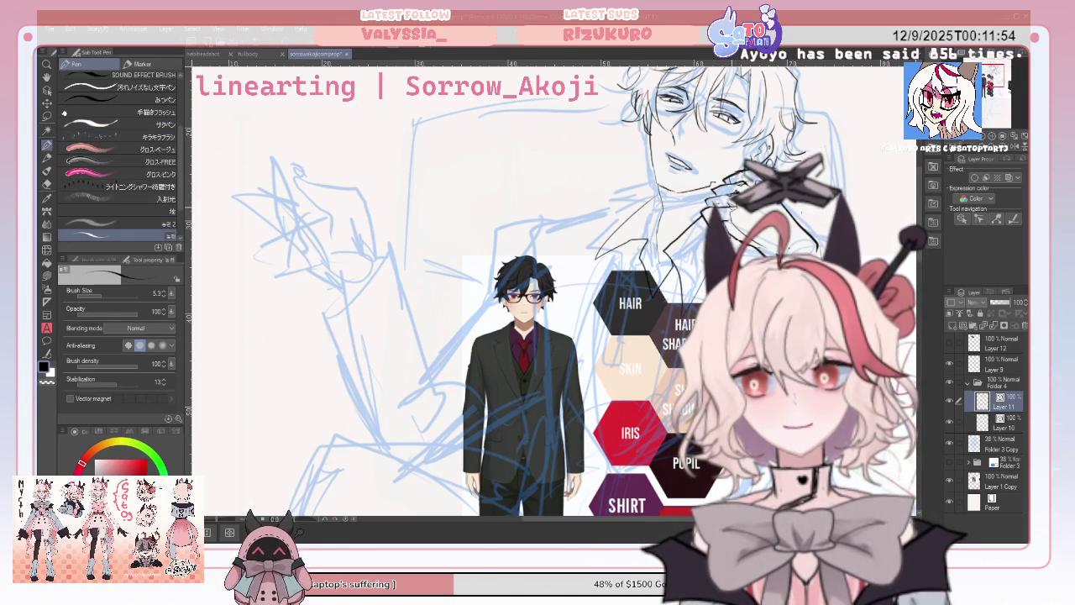
{"action": "left_click", "coordinate": [1011, 141]}
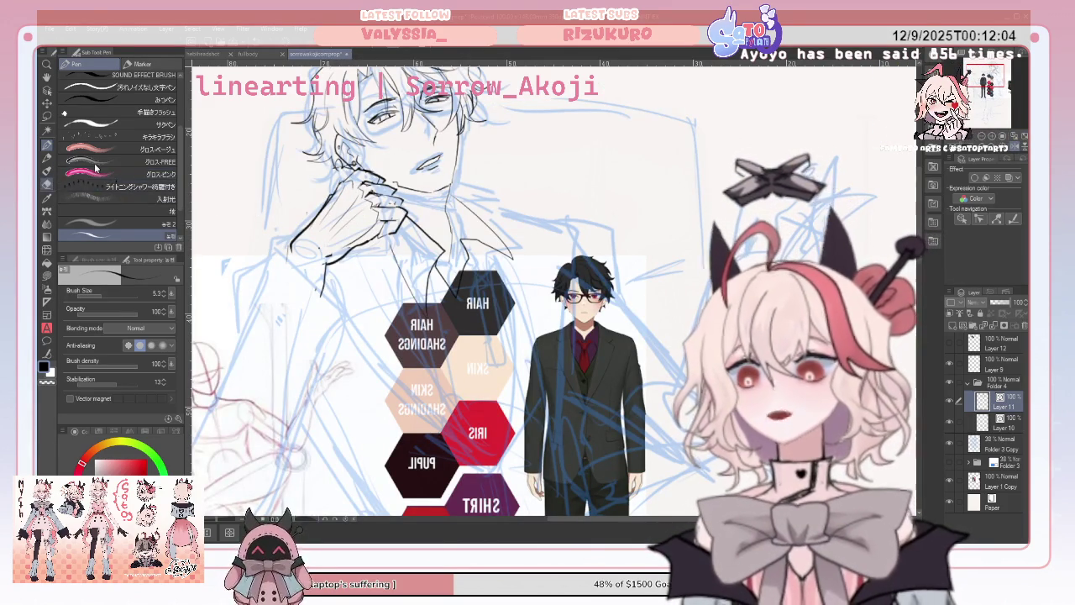
{"action": "left_click", "coordinate": [47, 183]}
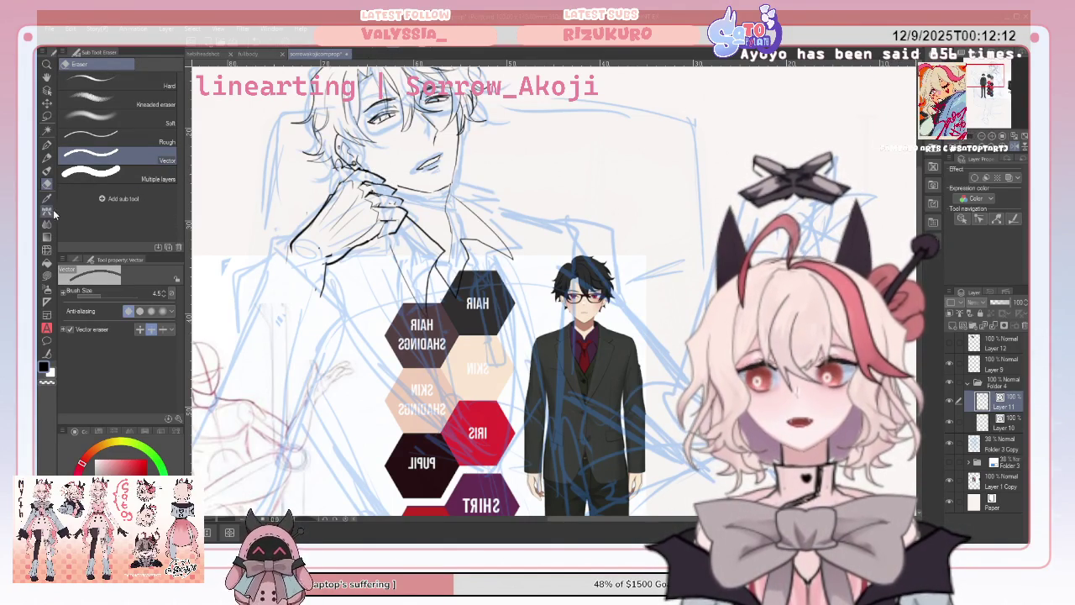
{"action": "left_click", "coordinate": [48, 340]}
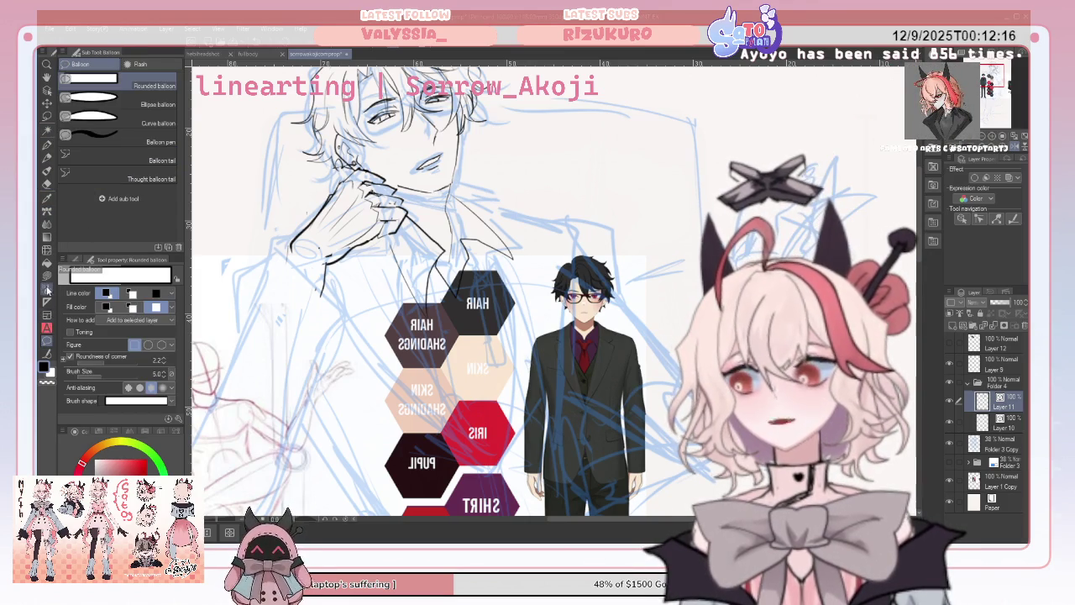
{"action": "left_click", "coordinate": [48, 353]}
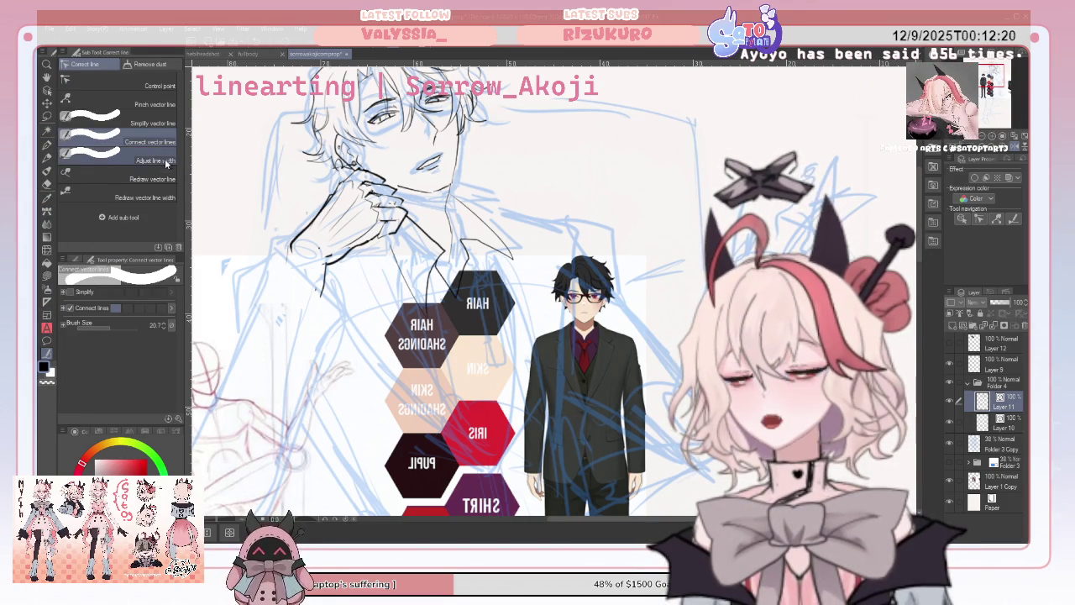
Smooth the collar lines beside the hand with Simplify vector line.
{"action": "left_click", "coordinate": [162, 121]}
{"action": "mouse_move", "coordinate": [340, 184]}
{"action": "left_mouse_down"}
{"action": "mouse_move", "coordinate": [298, 246]}
{"action": "mouse_move", "coordinate": [366, 234]}
{"action": "left_mouse_up"}
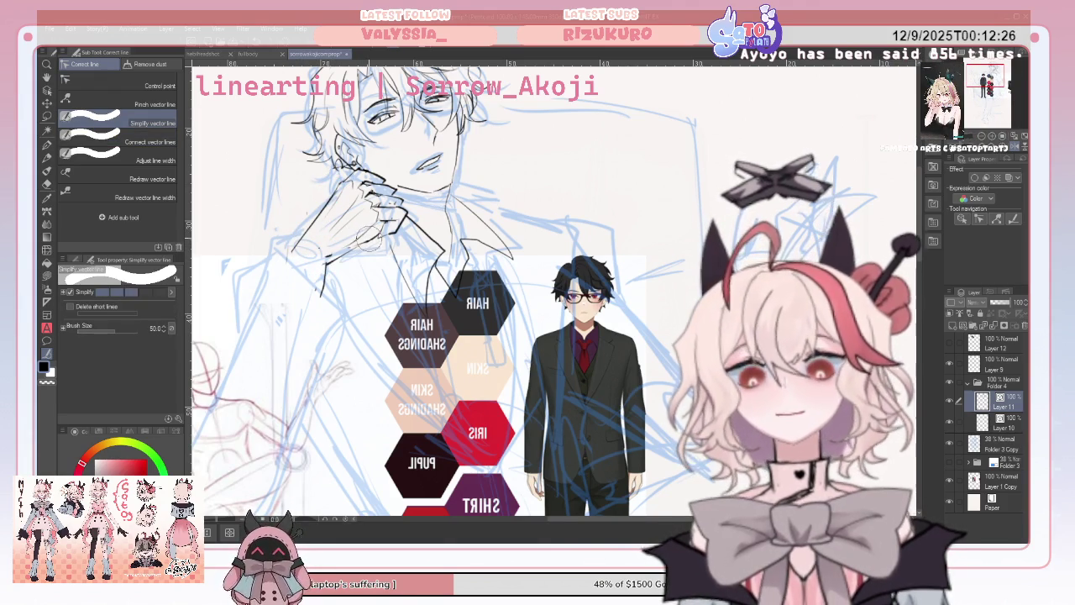
{"action": "mouse_move", "coordinate": [370, 223]}
{"action": "left_mouse_down"}
{"action": "mouse_move", "coordinate": [388, 194]}
{"action": "mouse_move", "coordinate": [407, 226]}
{"action": "mouse_move", "coordinate": [390, 228]}
{"action": "left_mouse_up"}
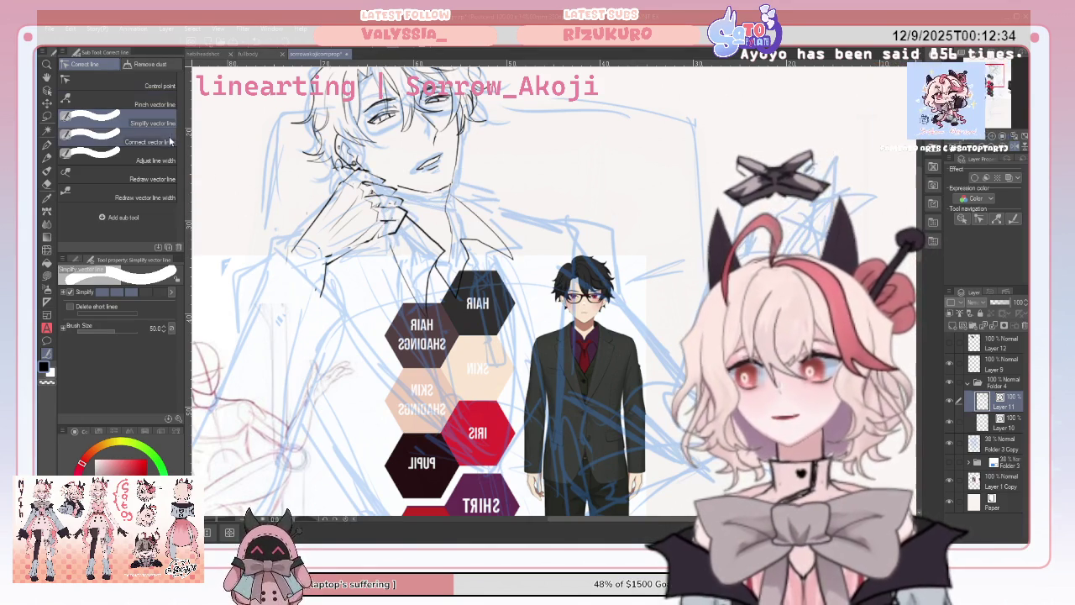
Narrow, then thicken the collar line with Adjust line width, thickening at 2.4.
{"action": "left_click", "coordinate": [118, 156]}
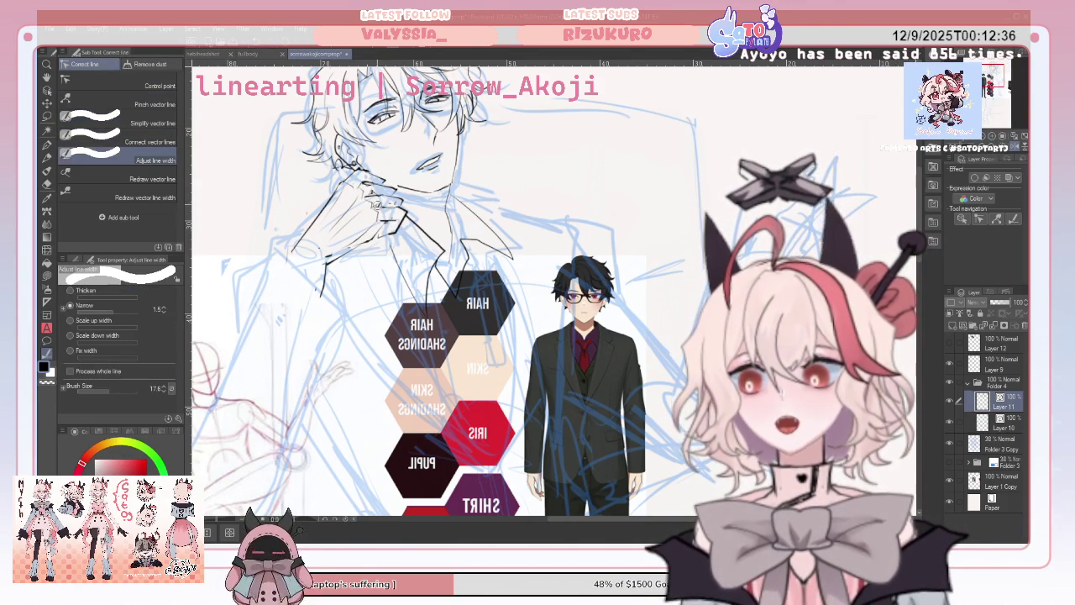
{"action": "left_click_drag", "start_coordinate": [375, 204], "coordinate": [403, 228]}
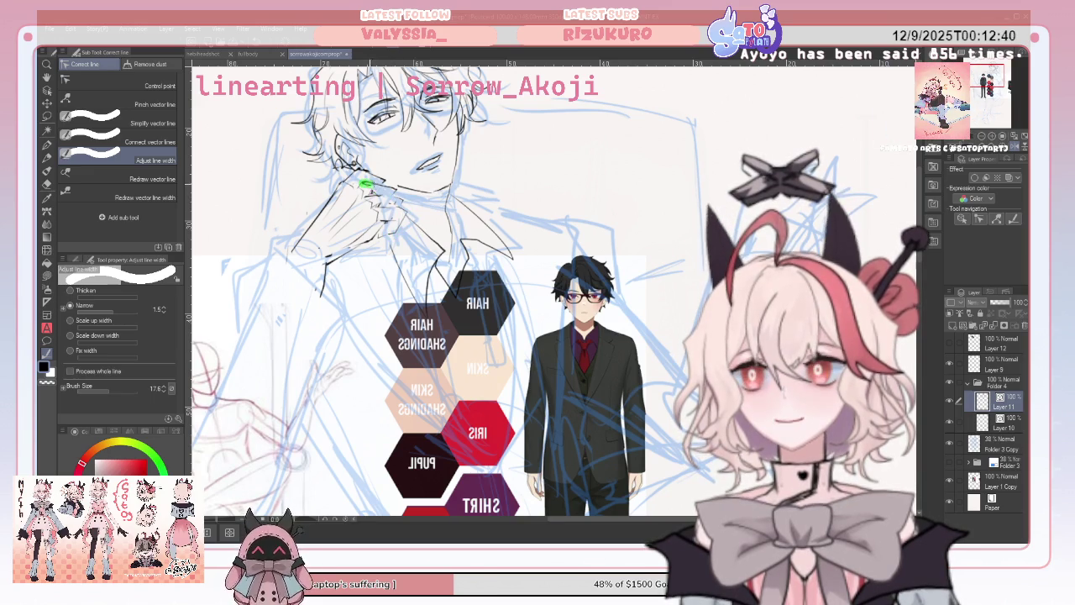
{"action": "left_click_drag", "start_coordinate": [385, 177], "coordinate": [389, 181]}
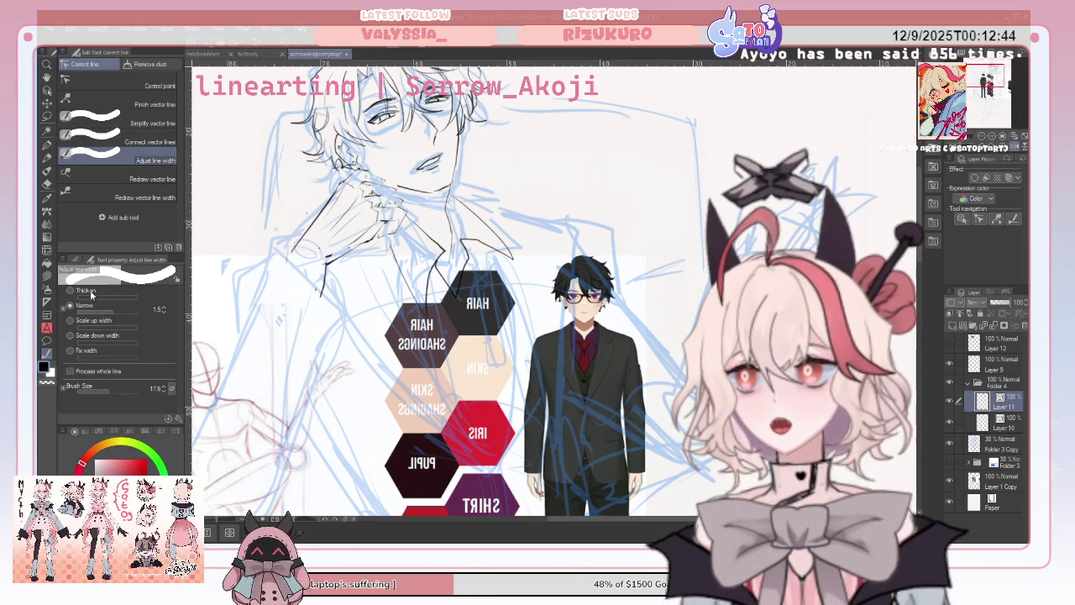
{"action": "left_click_drag", "start_coordinate": [361, 185], "coordinate": [389, 190]}
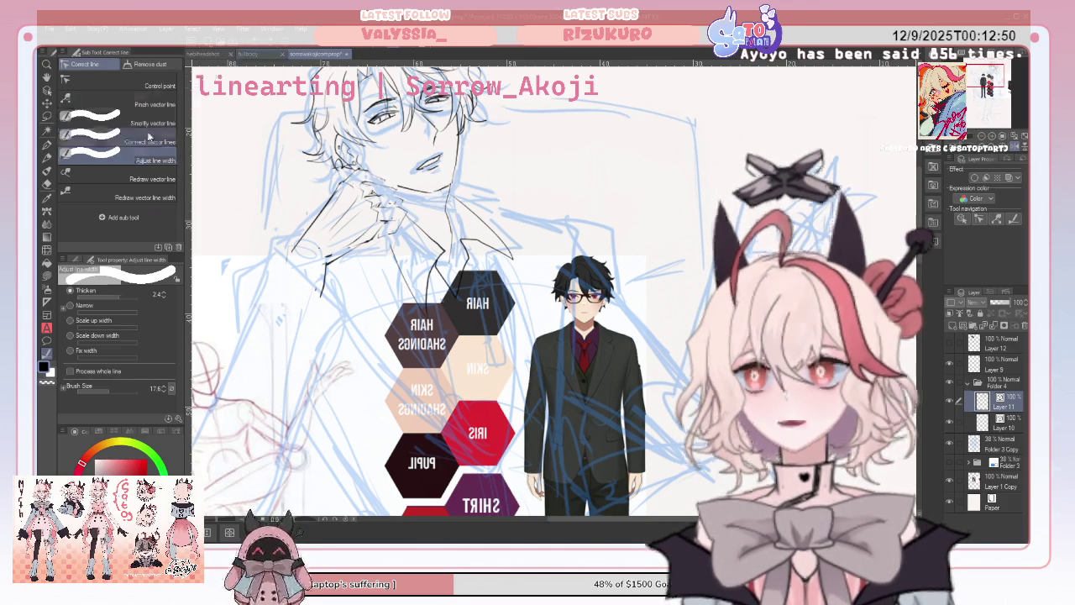
{"action": "key", "text": "p"}
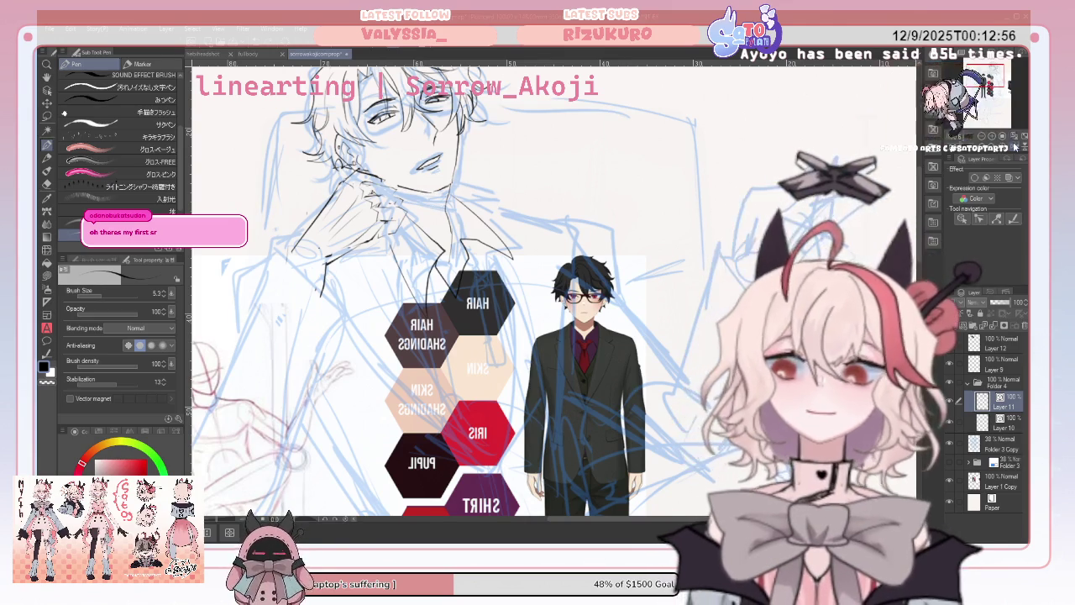
Add a short knuckle stroke near the collar and erase strays, flipping the view to check.
{"action": "key", "text": "h"}
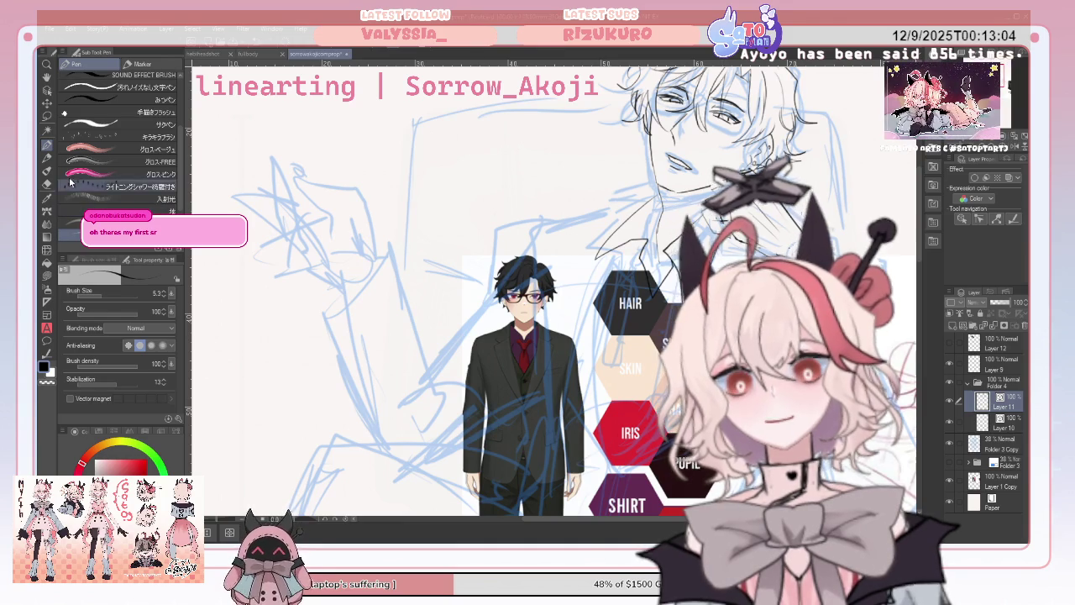
{"action": "key", "text": "e"}
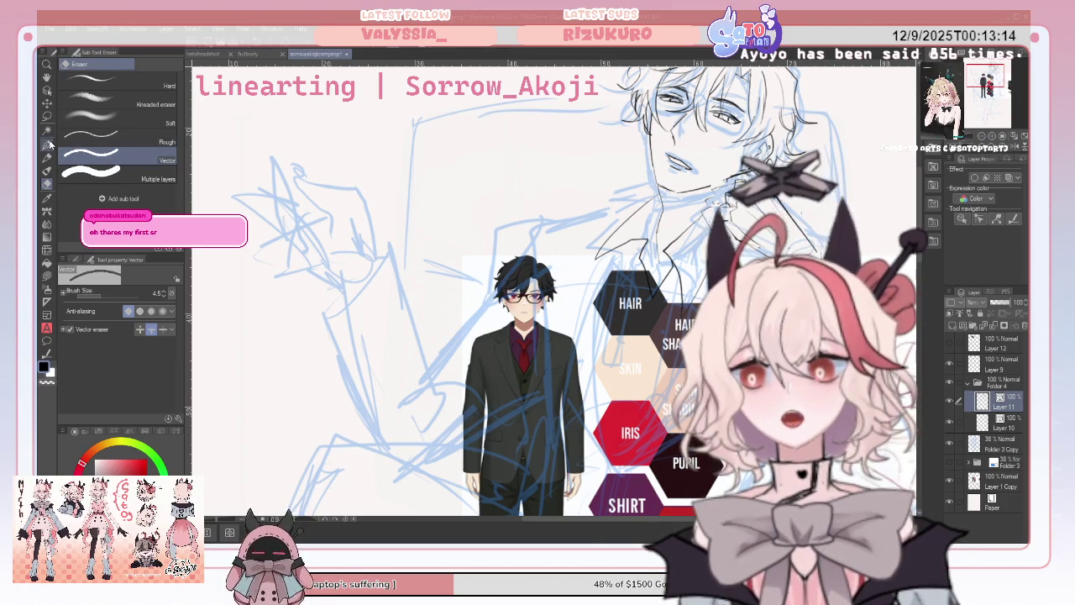
{"action": "key", "text": "p"}
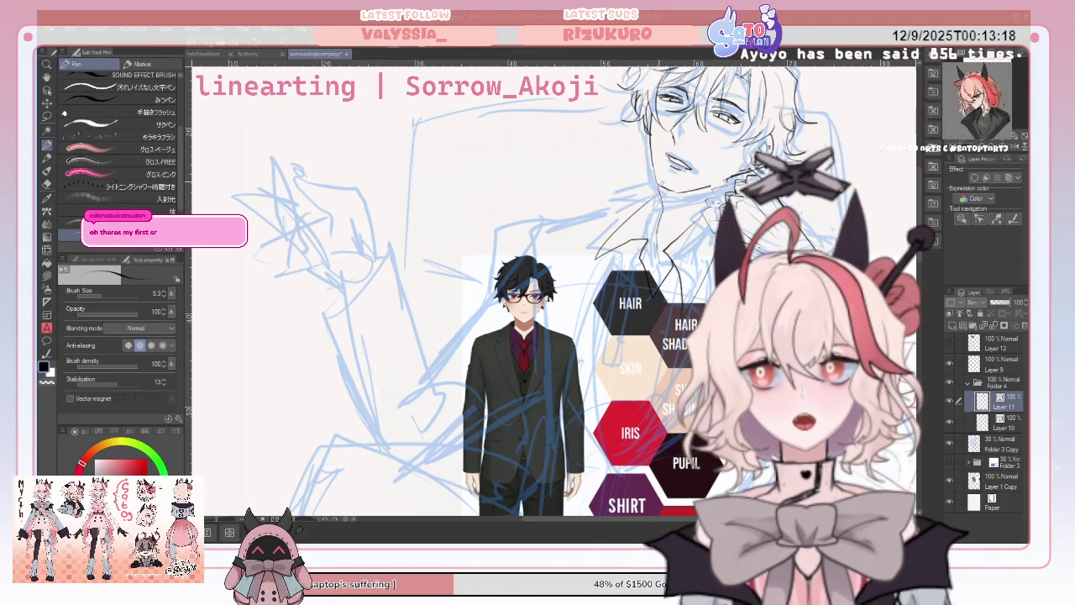
{"action": "left_click", "coordinate": [48, 184]}
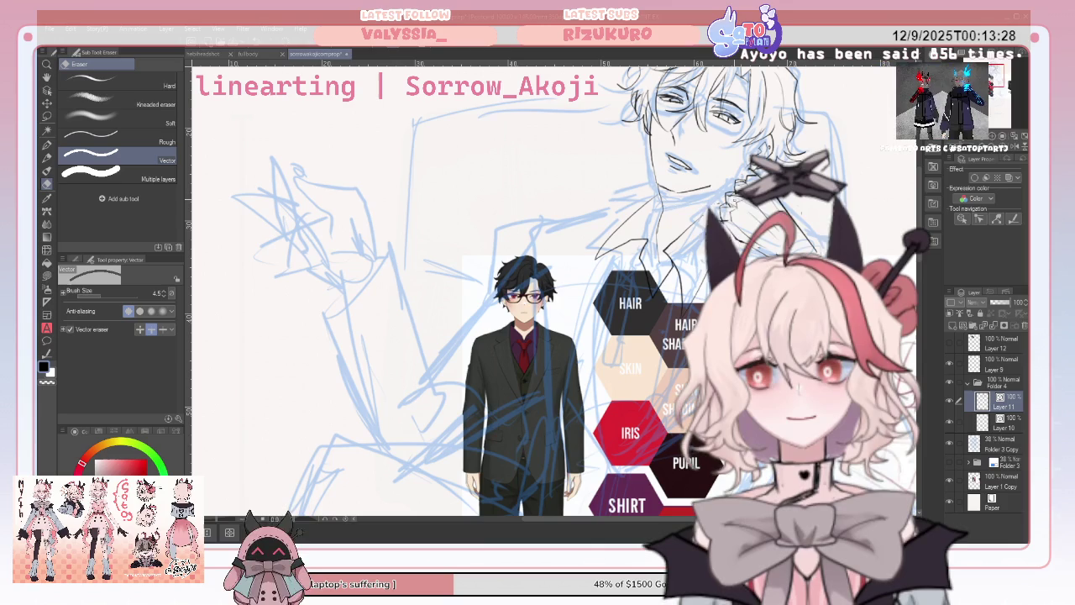
{"action": "left_click", "coordinate": [1022, 146]}
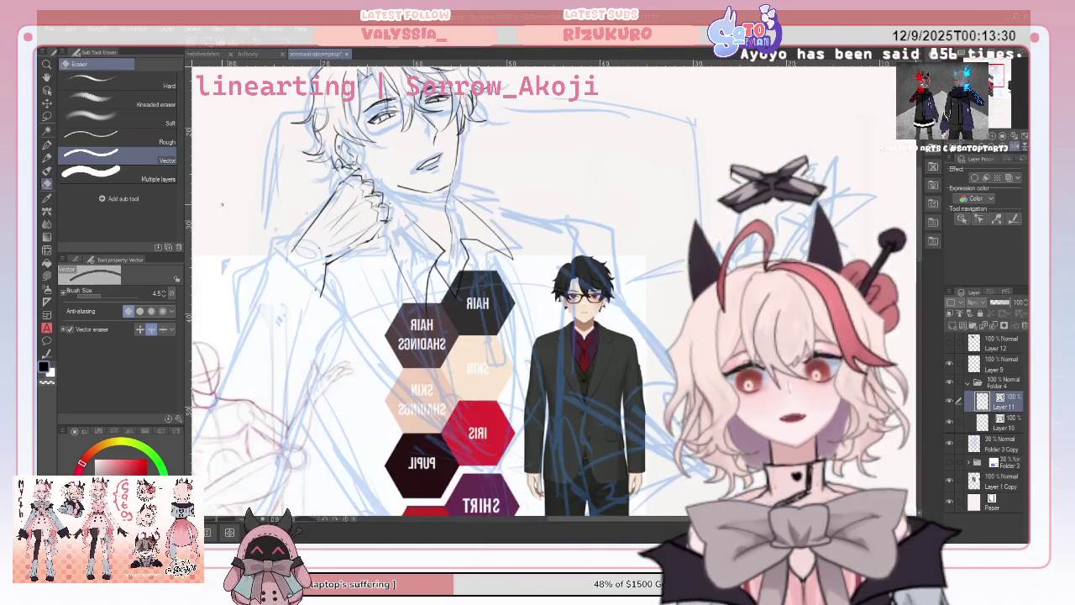
{"action": "left_click", "coordinate": [46, 145]}
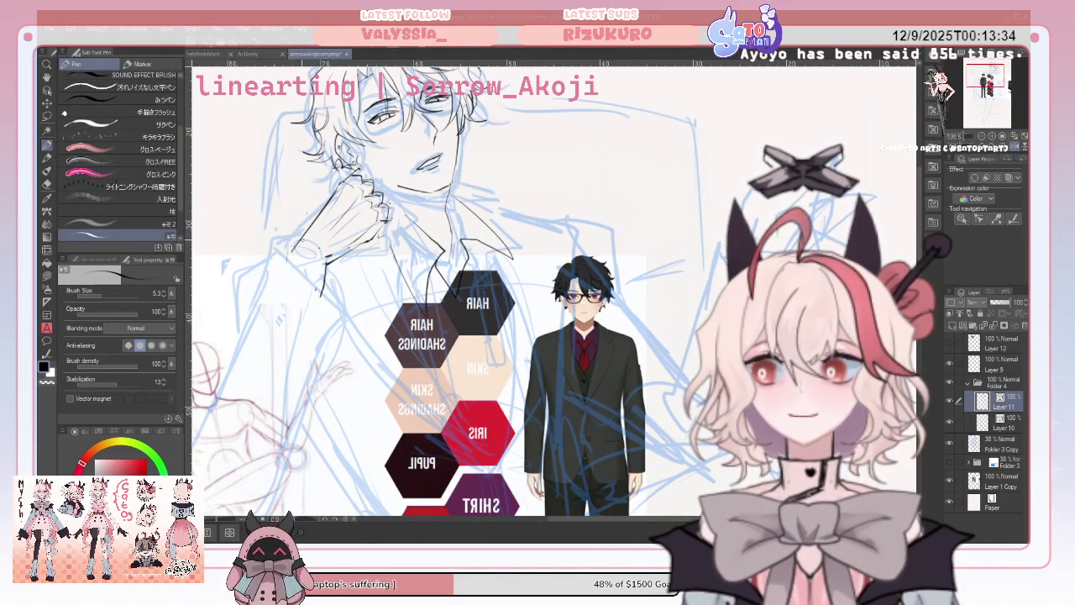
{"action": "left_click_drag", "start_coordinate": [304, 216], "coordinate": [335, 183]}
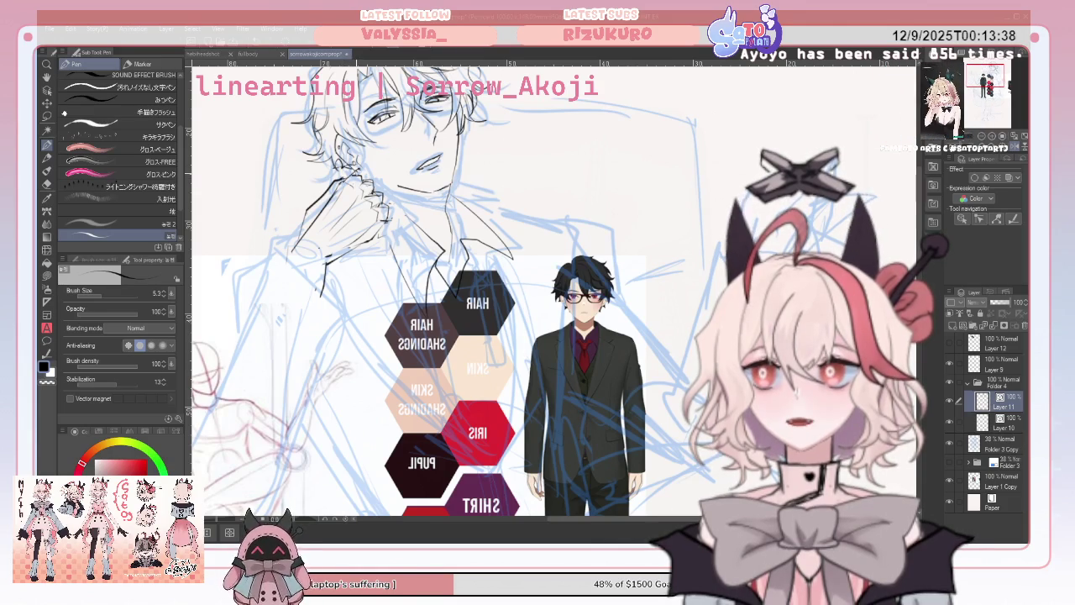
{"action": "key", "text": "e"}
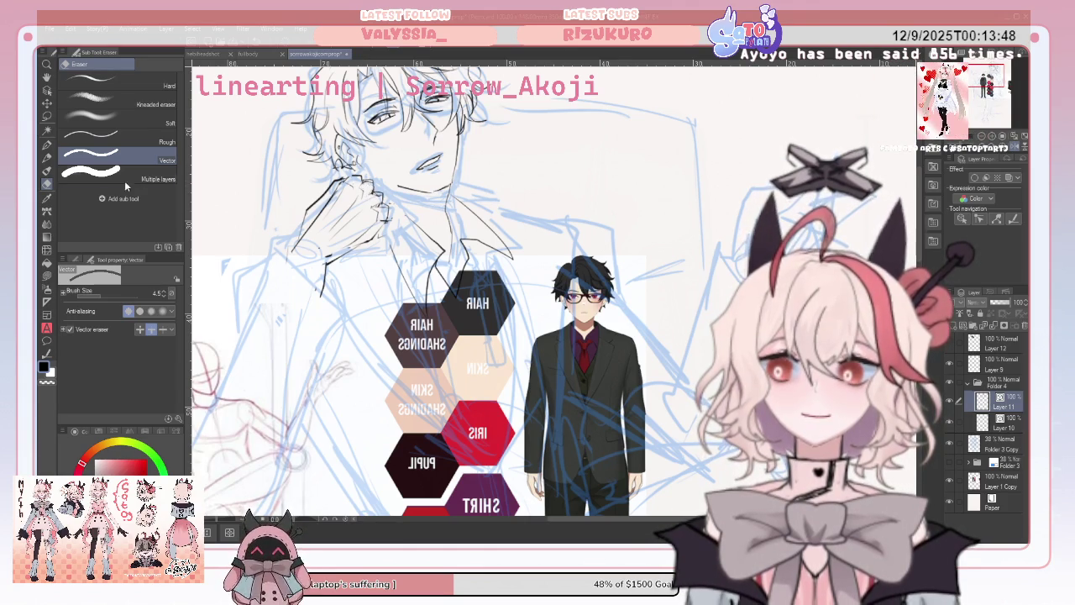
{"action": "key", "text": "p"}
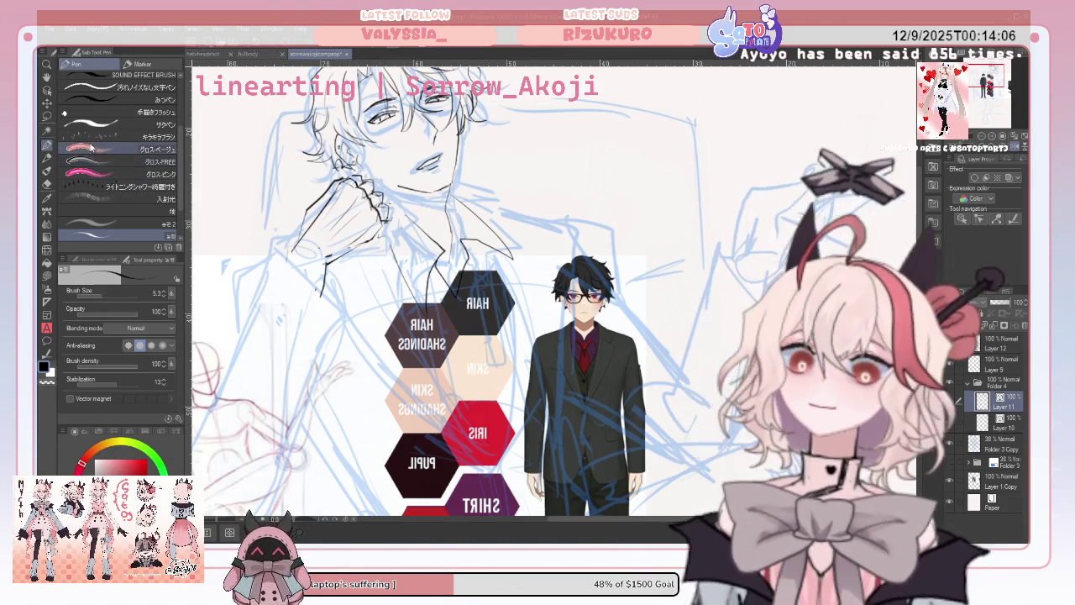
{"action": "left_click", "coordinate": [1014, 149]}
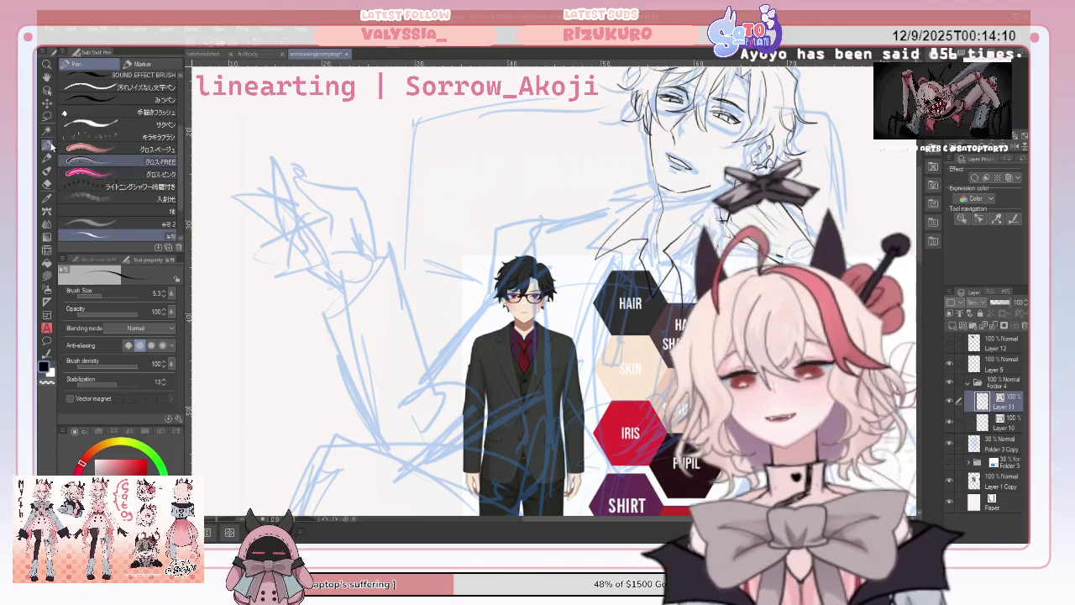
Nudge the lineart up-left, then paste a lassoed copy as Layer 11 Copy rotated about 6.7°.
{"action": "key", "text": "k"}
{"action": "left_click_drag", "start_coordinate": [730, 212], "coordinate": [720, 205]}
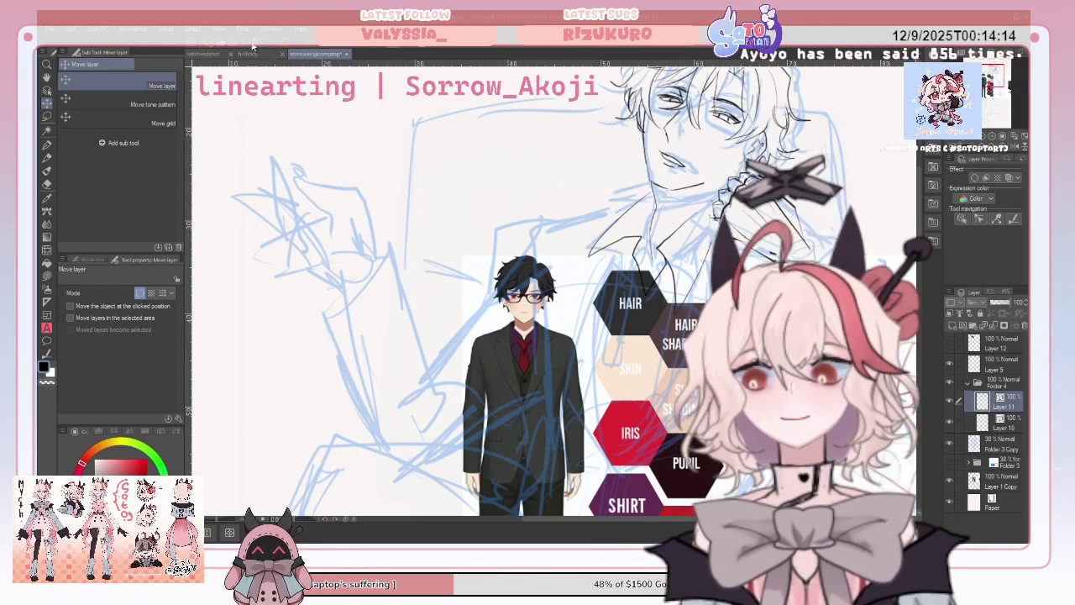
{"action": "left_click", "coordinate": [47, 116]}
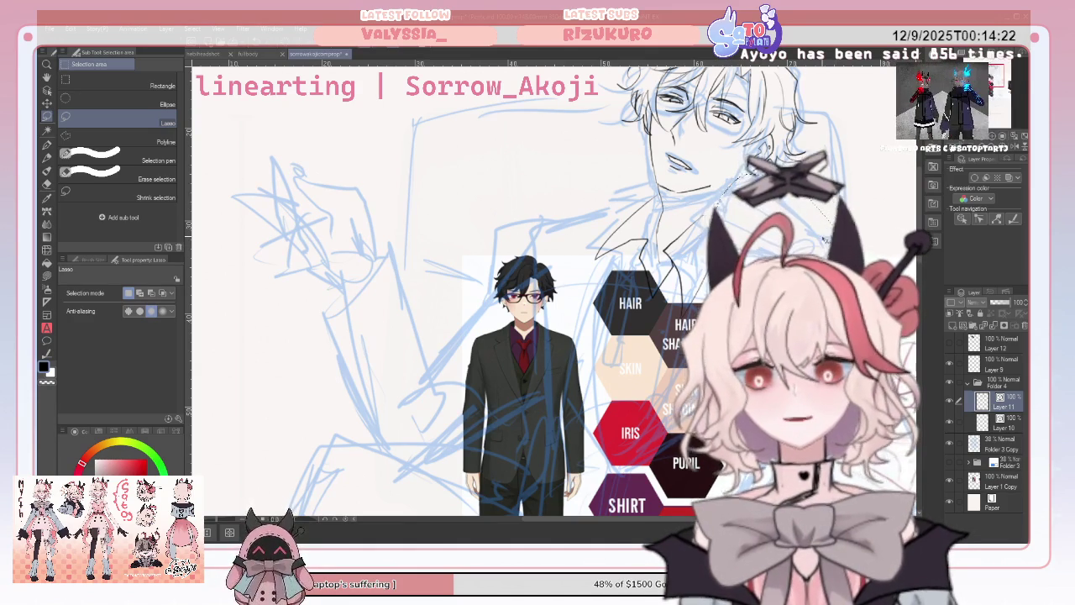
{"action": "key", "text": "ctrl+v"}
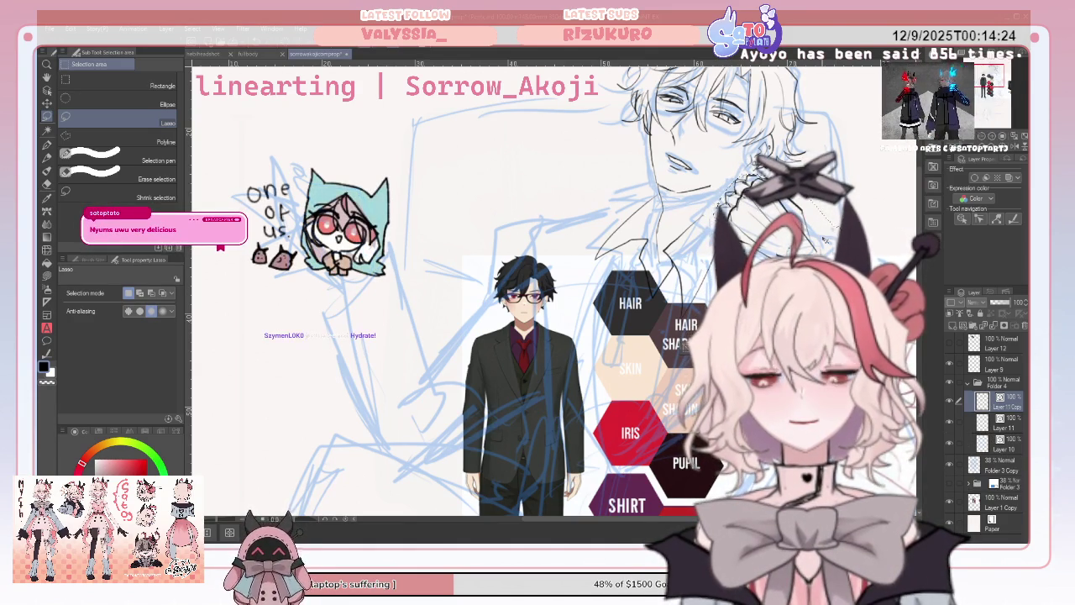
{"action": "key", "text": "ctrl+t"}
{"action": "left_click_drag", "start_coordinate": [370, 365], "coordinate": [357, 317]}
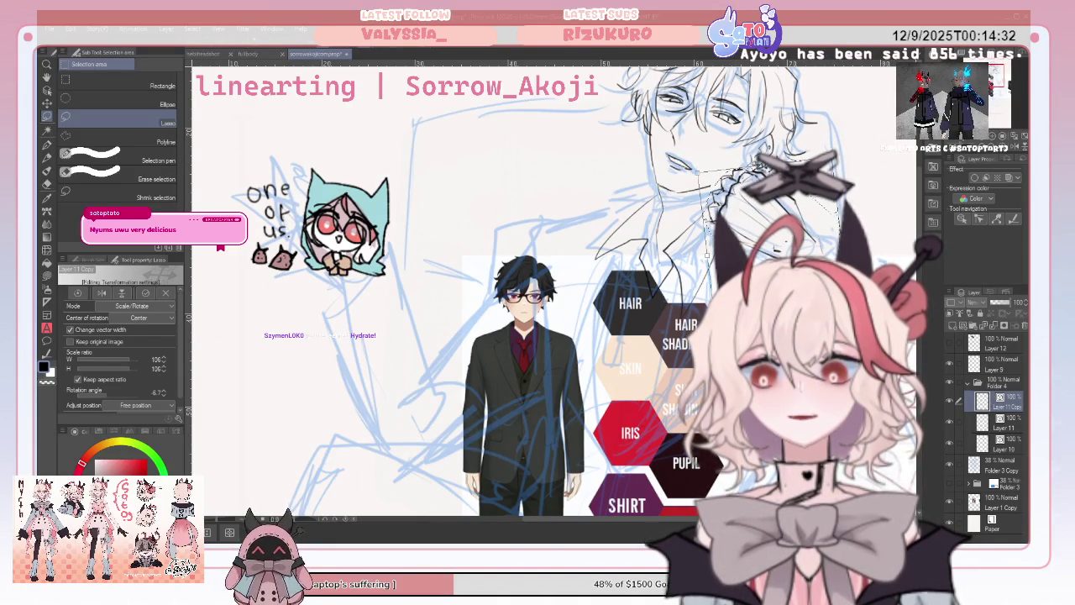
{"action": "key", "text": "Return"}
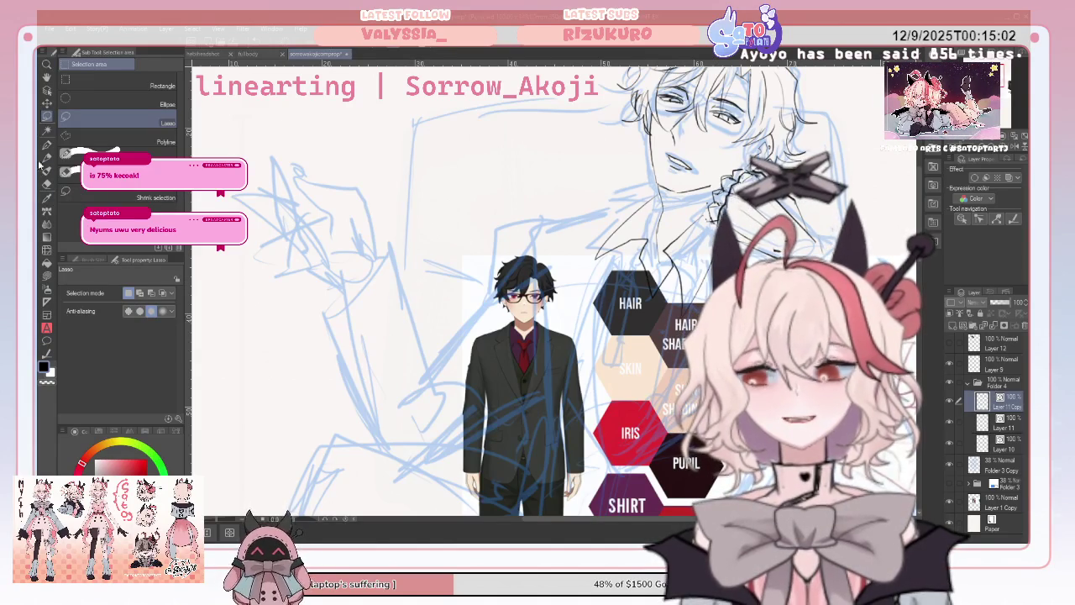
{"action": "left_click", "coordinate": [46, 183]}
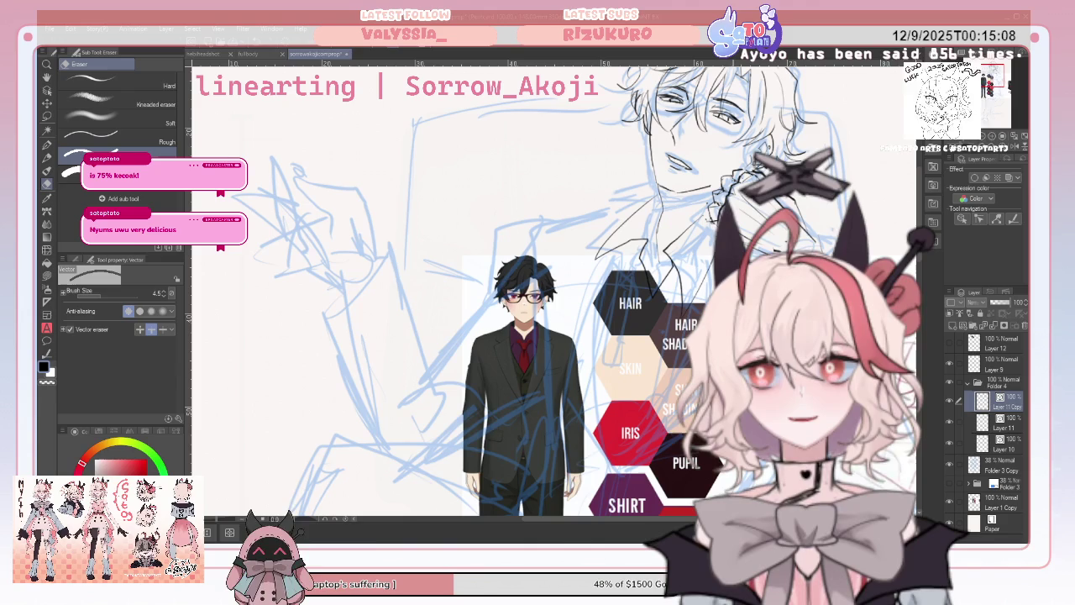
{"action": "left_click", "coordinate": [47, 144]}
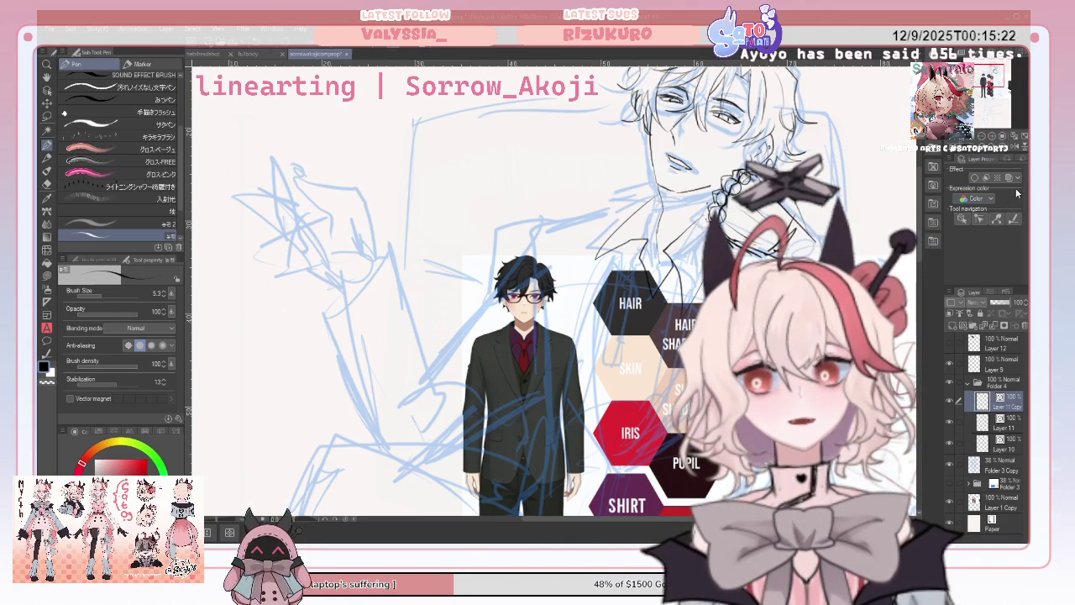
Ink the wrist cuff and long sleeve line mirrored, extend it downward, then undo the last stroke.
{"action": "left_click", "coordinate": [1018, 148]}
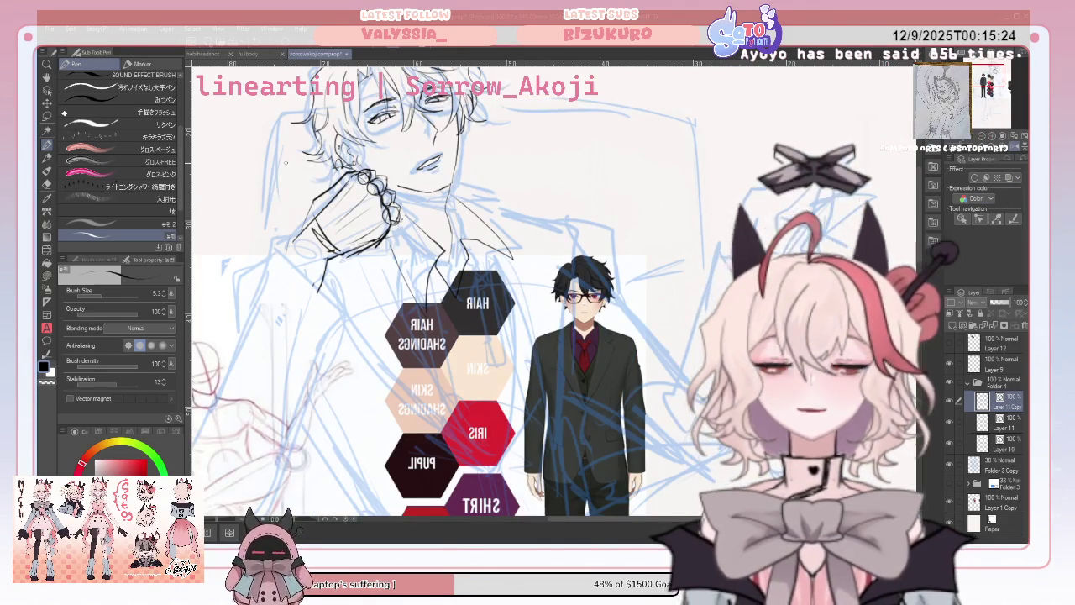
{"action": "mouse_move", "coordinate": [300, 210]}
{"action": "left_mouse_down"}
{"action": "mouse_move", "coordinate": [320, 252]}
{"action": "mouse_move", "coordinate": [332, 255]}
{"action": "mouse_move", "coordinate": [193, 410]}
{"action": "left_mouse_up"}
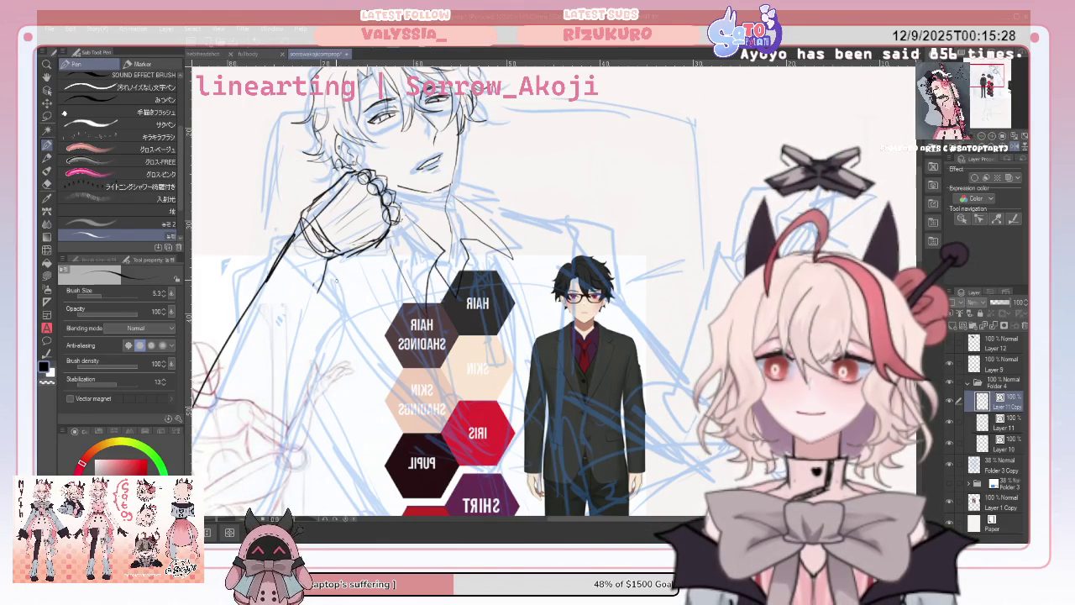
{"action": "left_click_drag", "start_coordinate": [334, 257], "coordinate": [301, 320]}
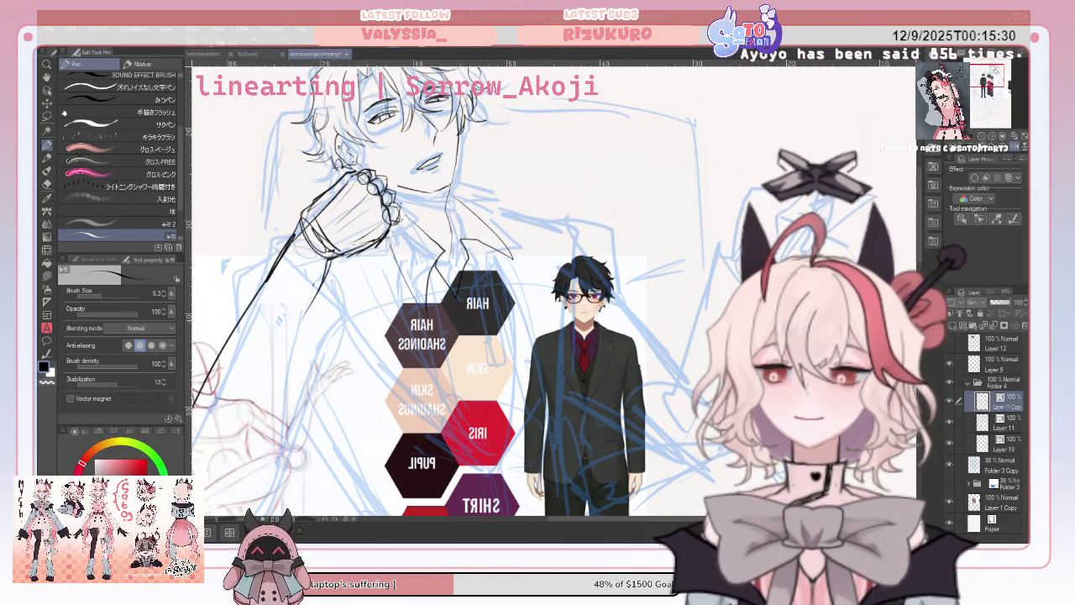
{"action": "key", "text": "ctrl+minus"}
{"action": "left_click_drag", "start_coordinate": [571, 294], "coordinate": [806, 219]}
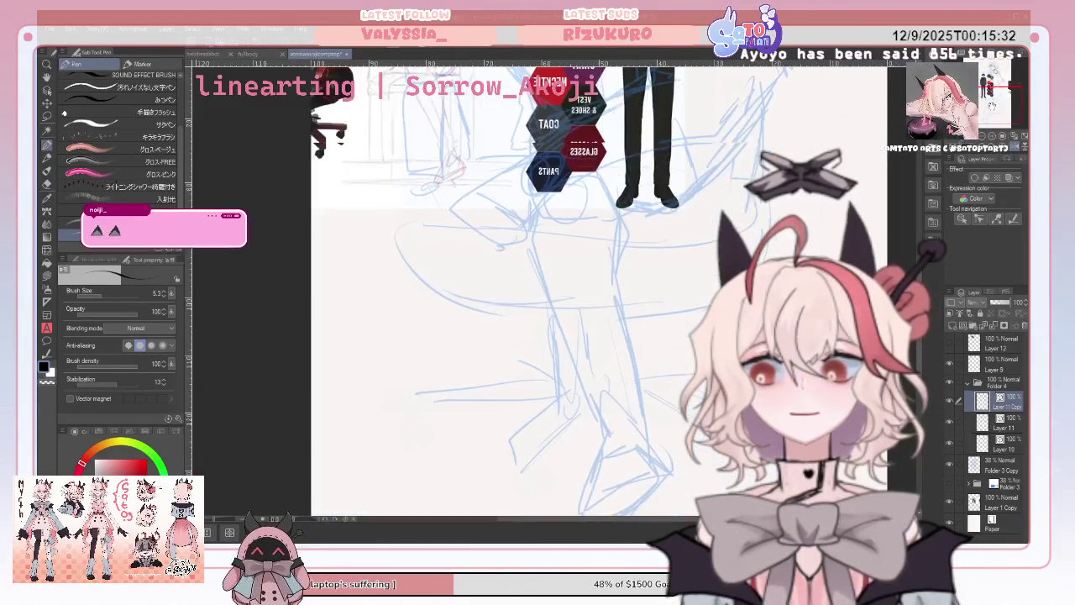
{"action": "left_click_drag", "start_coordinate": [588, 294], "coordinate": [483, 294]}
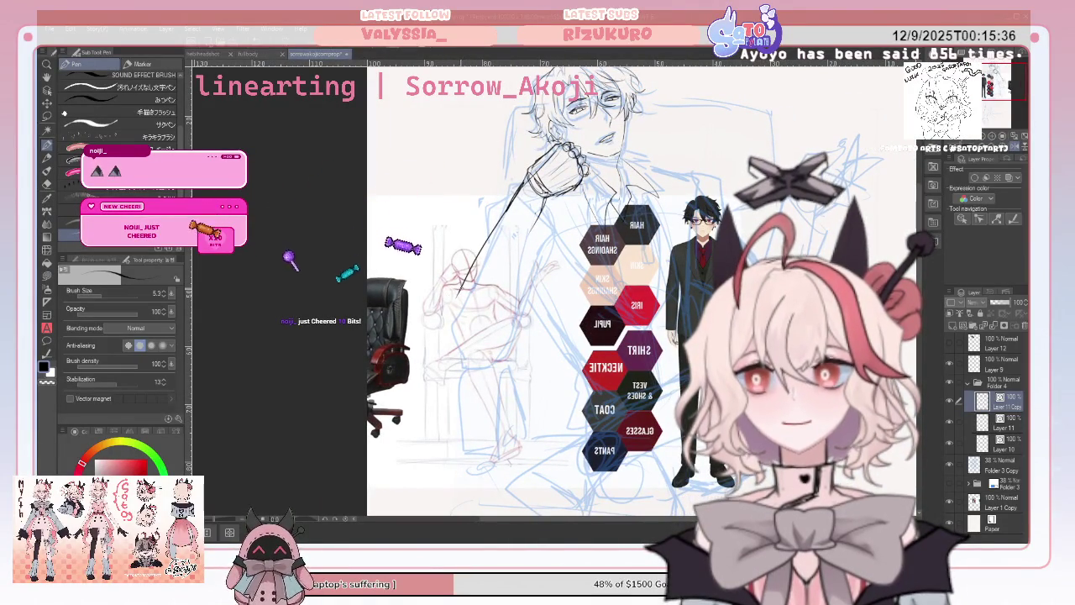
{"action": "left_click_drag", "start_coordinate": [460, 282], "coordinate": [454, 361]}
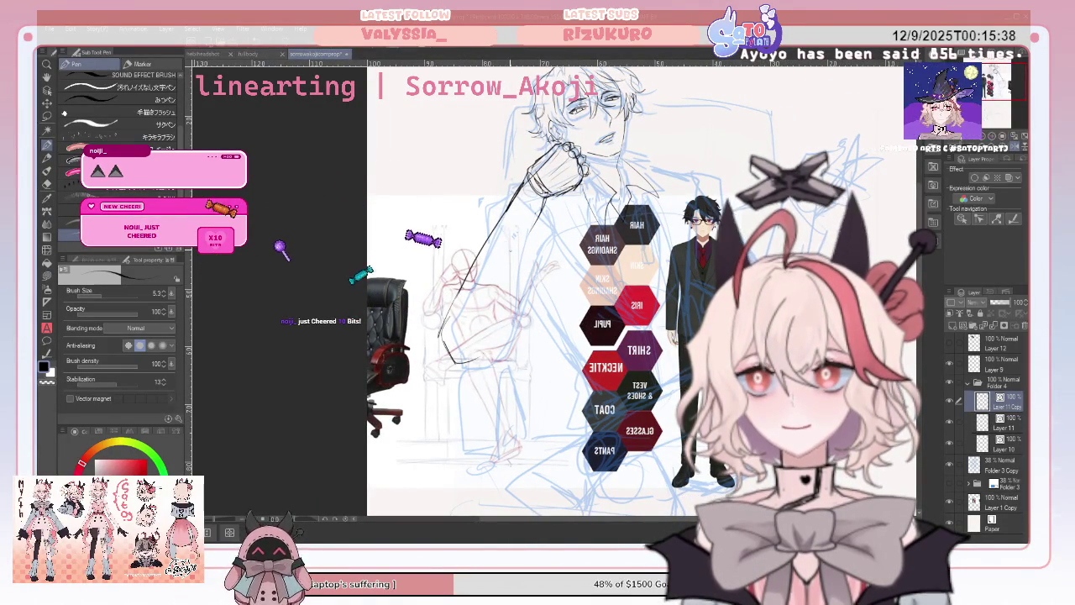
{"action": "key", "text": "h"}
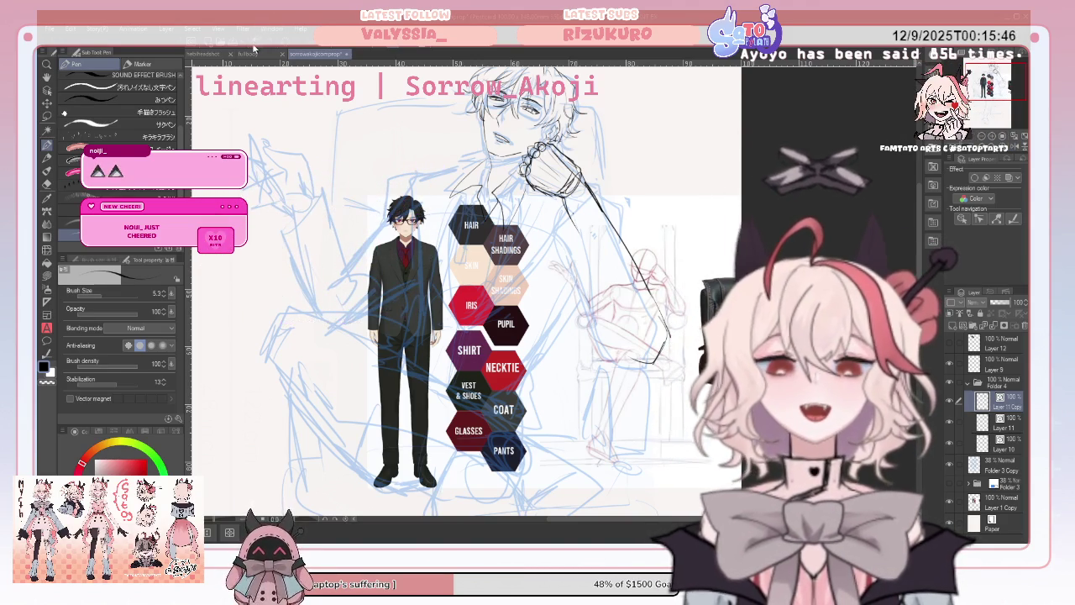
{"action": "key", "text": "ctrl+z"}
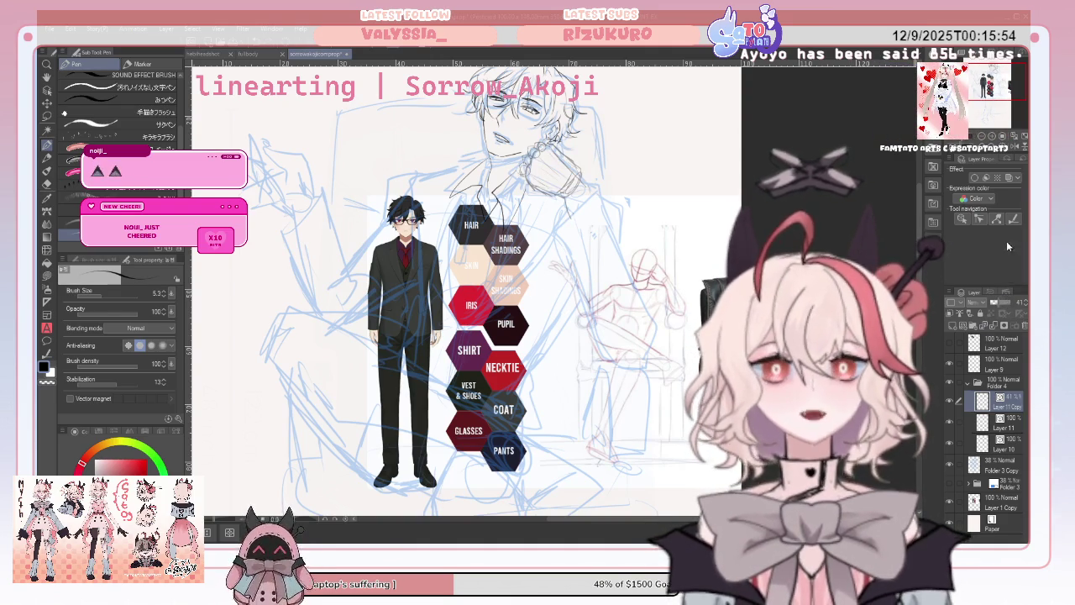
Give Layer 11 Copy a magenta layer color, hide it, and place it below Layer 11.
{"action": "left_click", "coordinate": [1009, 178]}
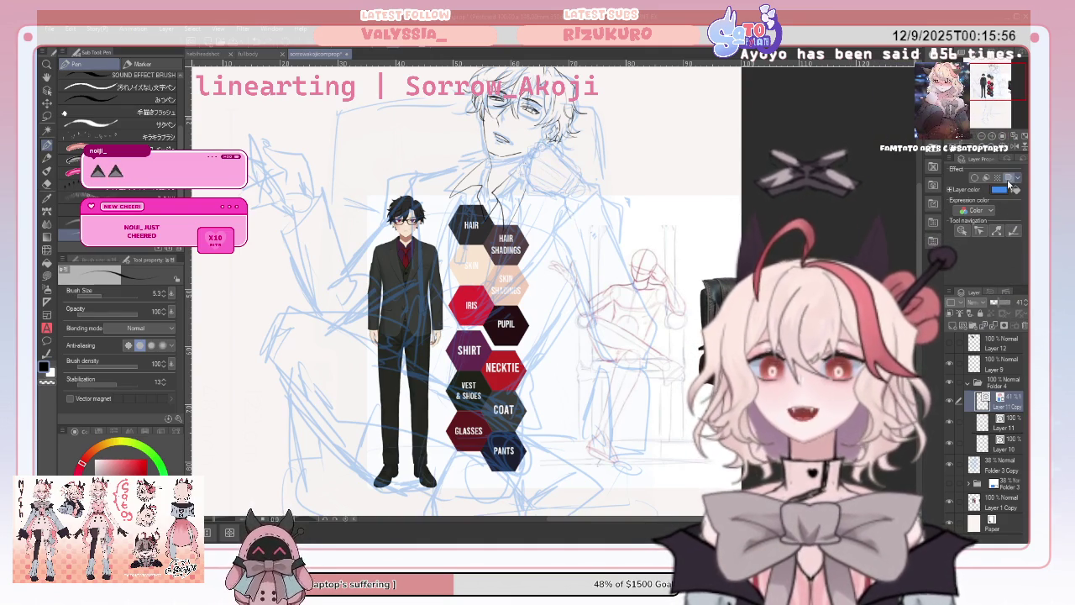
{"action": "left_click", "coordinate": [951, 400]}
{"action": "left_click", "coordinate": [951, 401]}
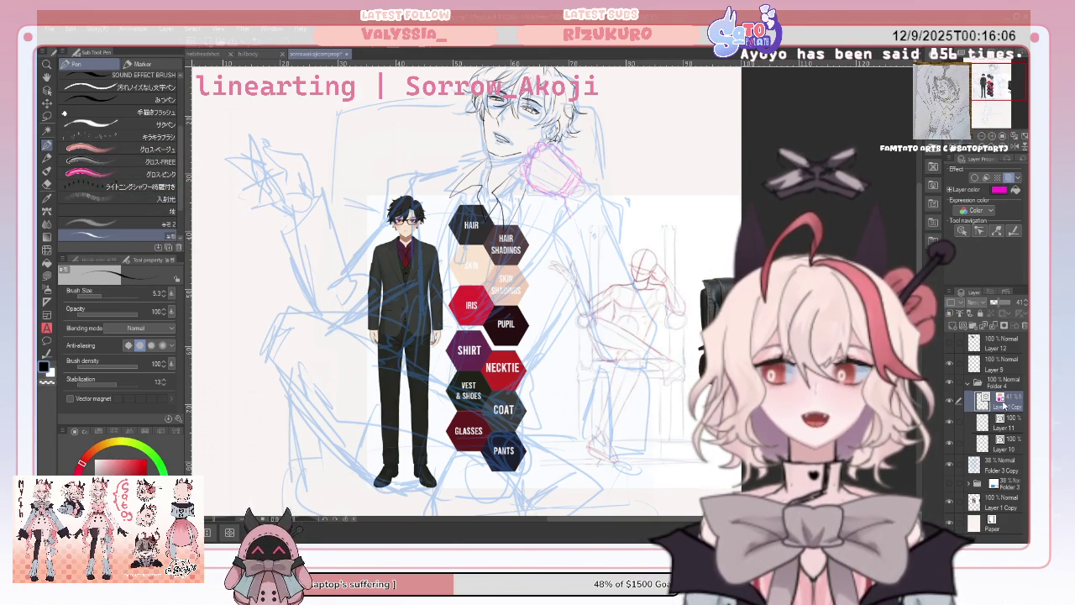
{"action": "left_click_drag", "start_coordinate": [999, 417], "coordinate": [951, 423]}
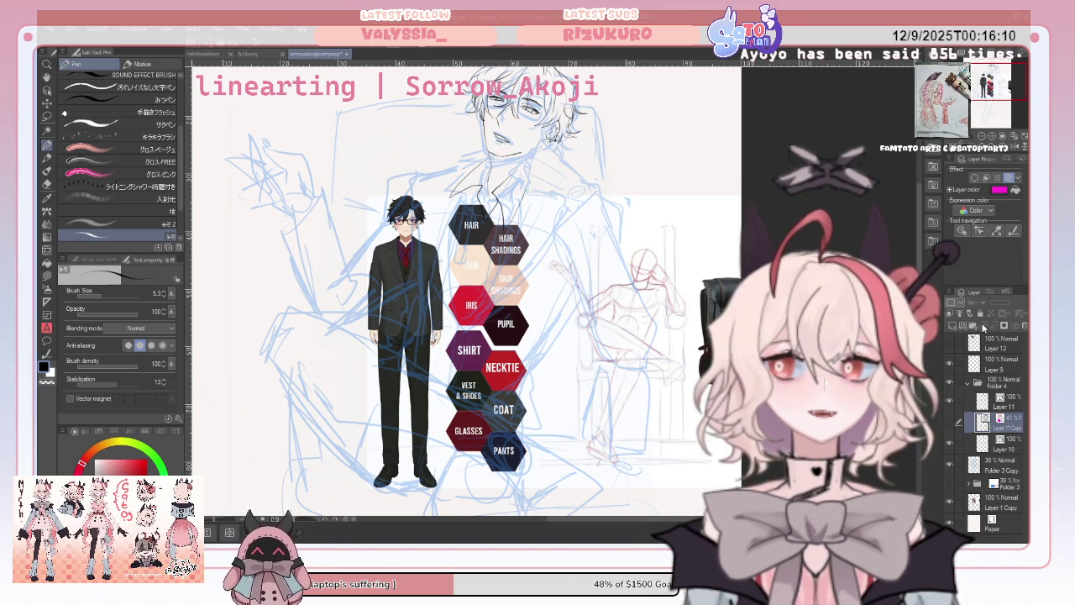
{"action": "key", "text": "ctrl+plus"}
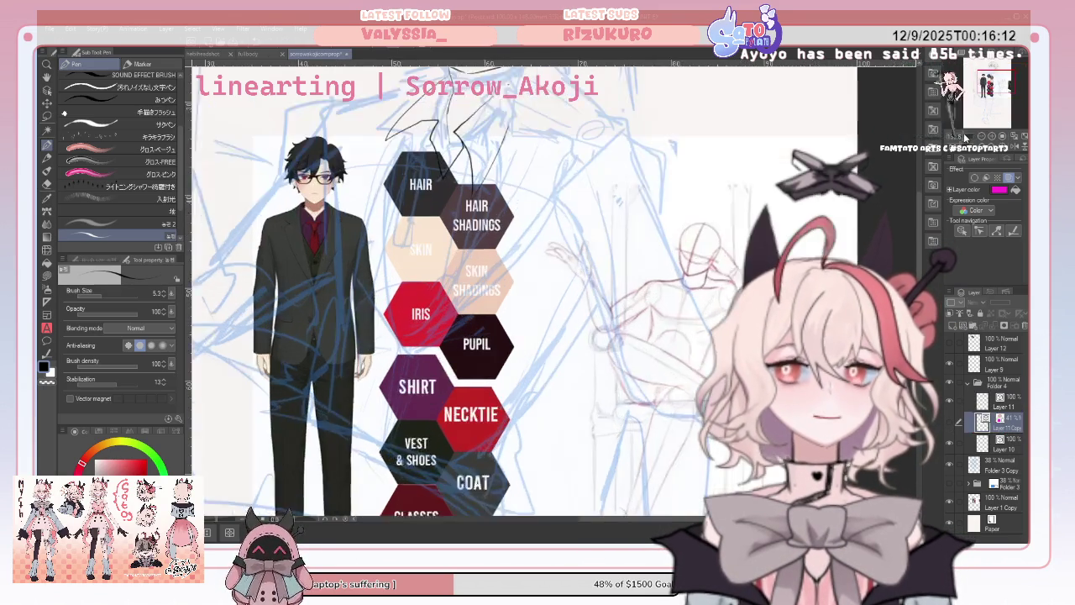
{"action": "key", "text": "ctrl+plus"}
{"action": "key", "text": "ctrl+plus"}
{"action": "key", "text": "ctrl+plus"}
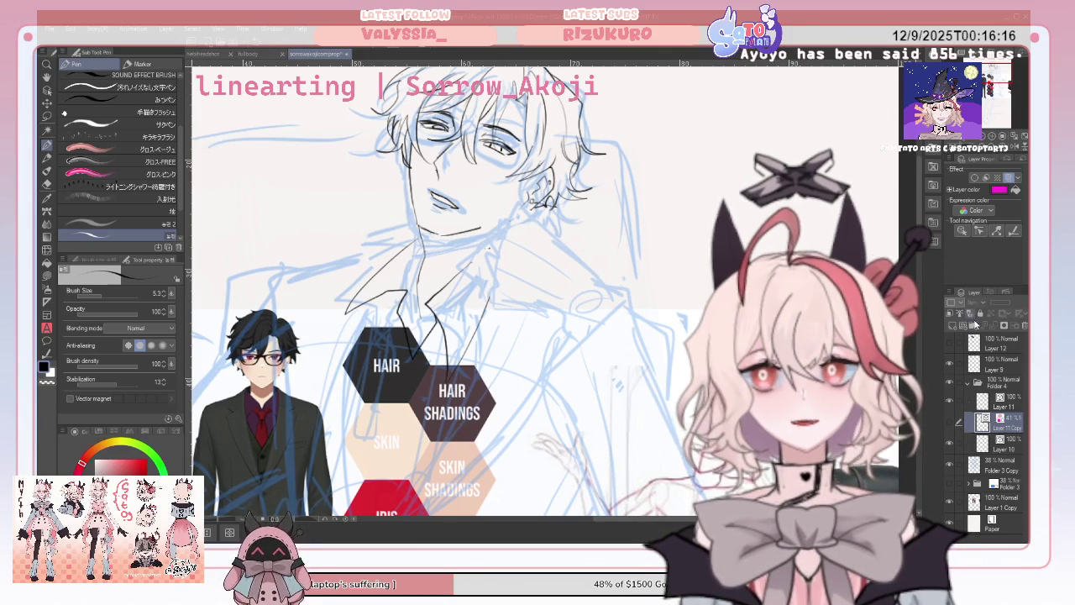
Add new Layer 13 for inking and show the magenta hand guide Layer 11 Copy.
{"action": "left_click", "coordinate": [975, 320]}
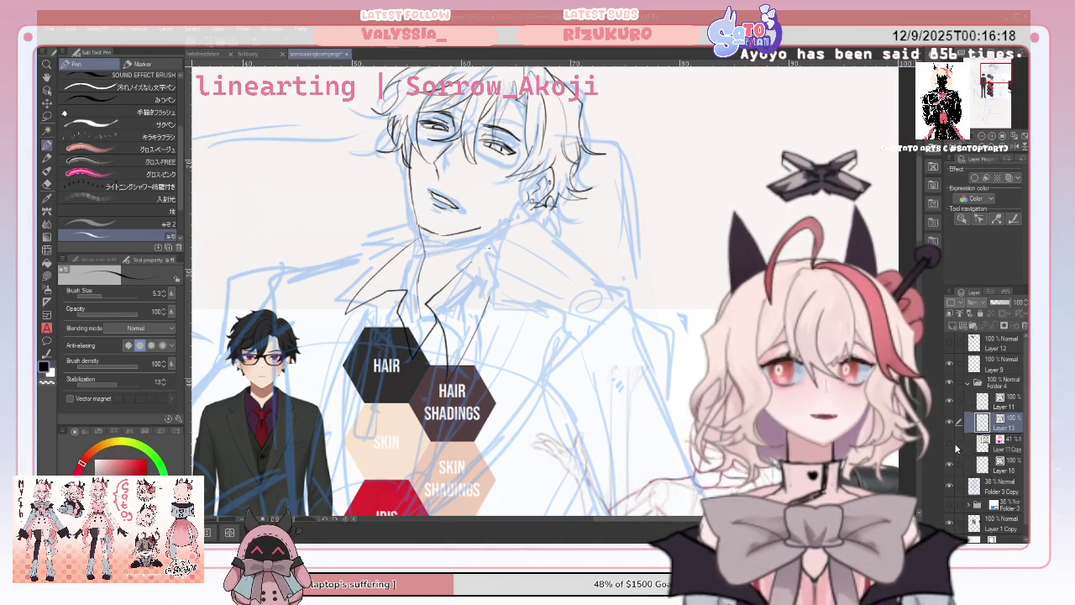
{"action": "left_click", "coordinate": [955, 447]}
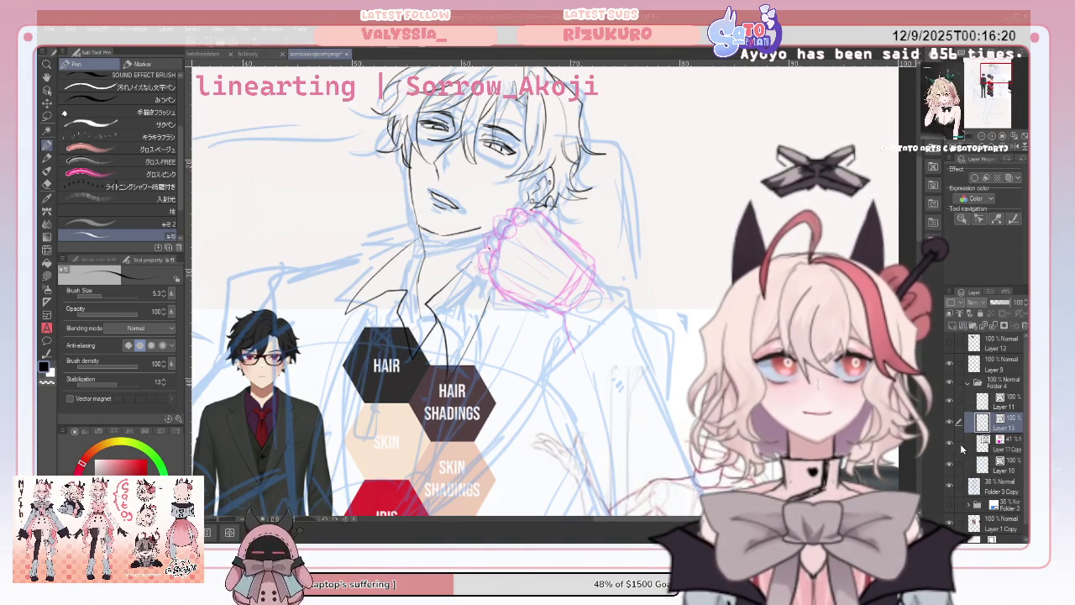
{"action": "left_click", "coordinate": [996, 447]}
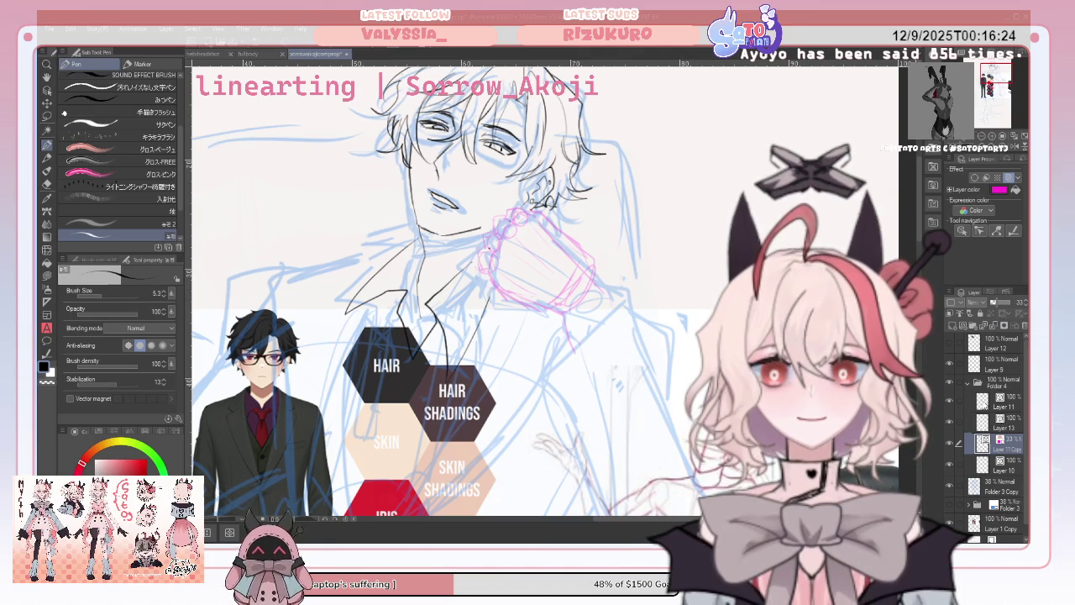
{"action": "left_click", "coordinate": [1004, 421]}
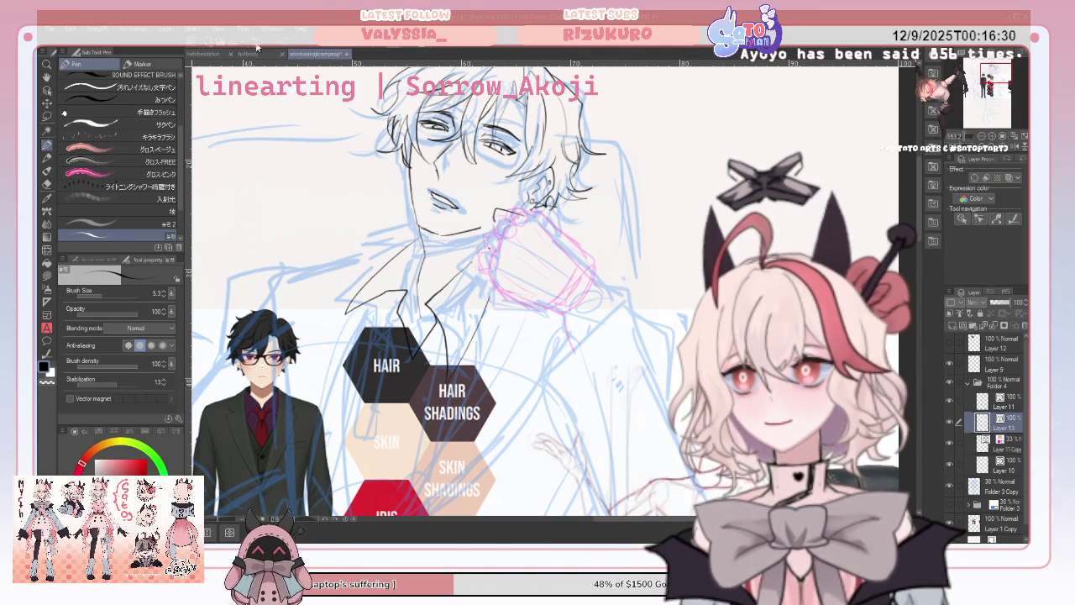
Ink three collar strokes beside the neck and check them in a mirrored view.
{"action": "left_click_drag", "start_coordinate": [490, 228], "coordinate": [528, 217]}
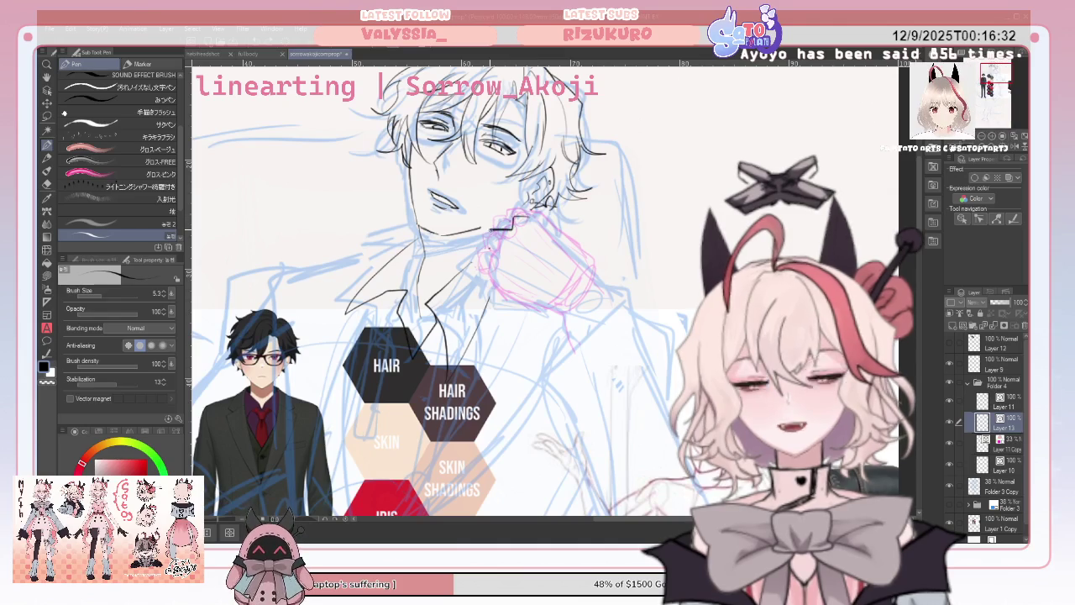
{"action": "mouse_move", "coordinate": [482, 268]}
{"action": "left_mouse_down"}
{"action": "mouse_move", "coordinate": [484, 288]}
{"action": "mouse_move", "coordinate": [567, 323]}
{"action": "left_mouse_up"}
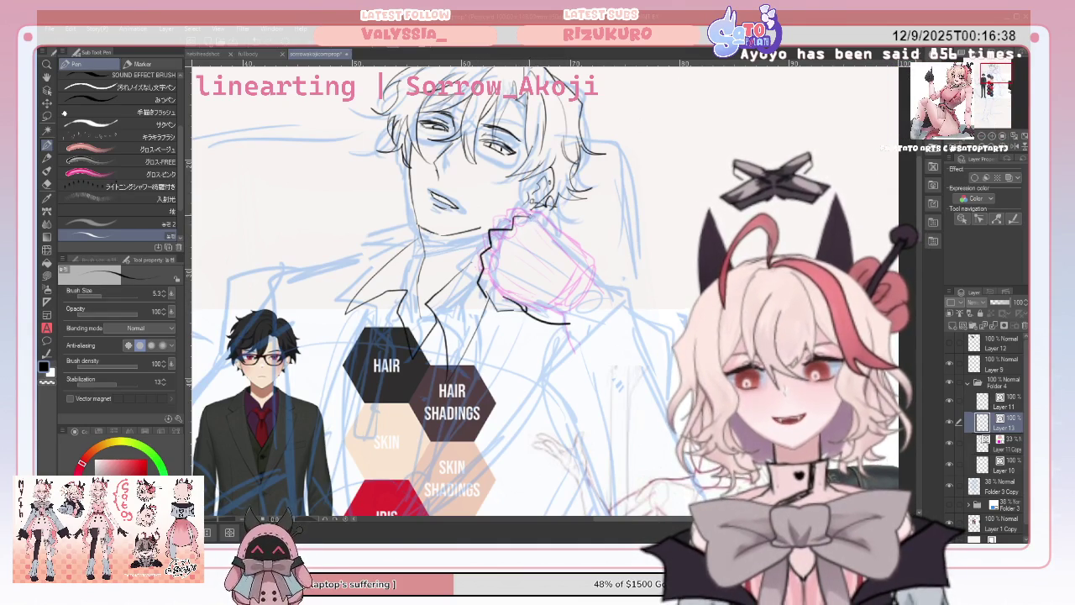
{"action": "left_click_drag", "start_coordinate": [583, 282], "coordinate": [596, 296]}
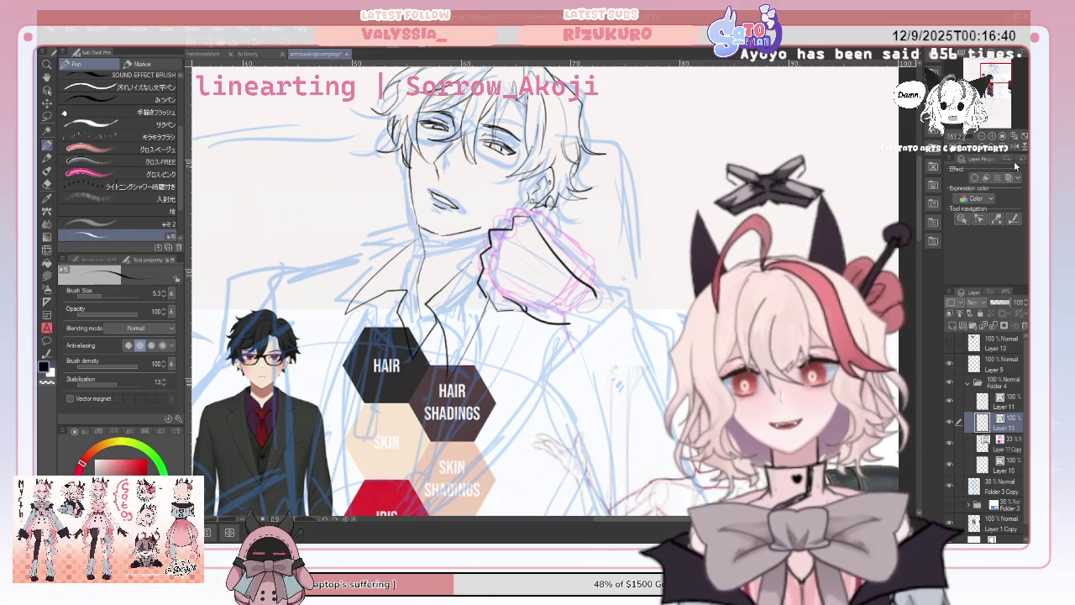
{"action": "key", "text": "h"}
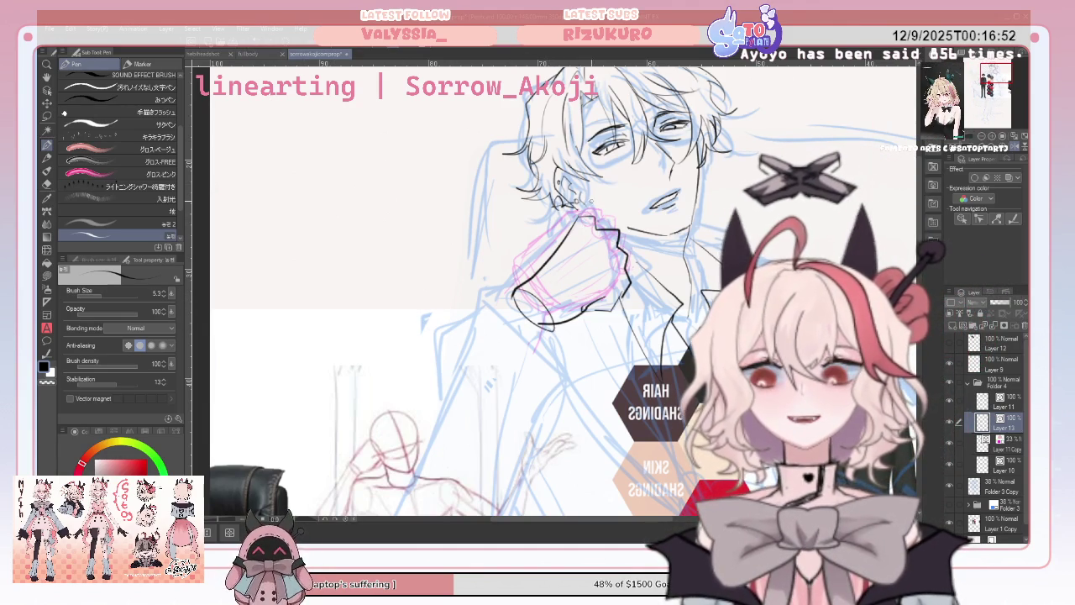
Ink a line below the chin on Layer 11, then shift Layer 13's collar lines up-left into place.
{"action": "left_click", "coordinate": [949, 400]}
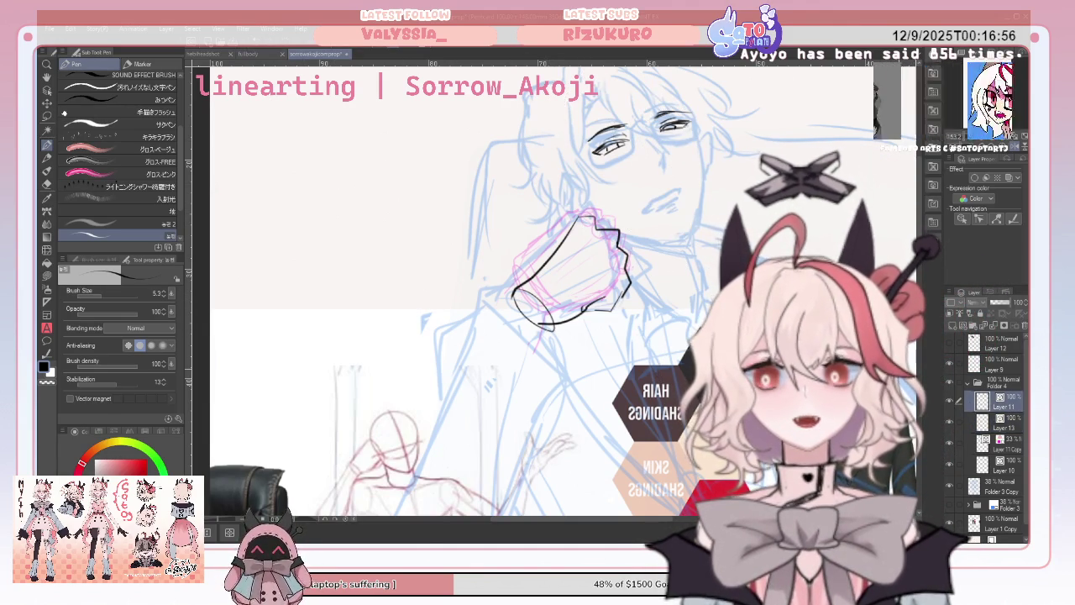
{"action": "left_click_drag", "start_coordinate": [628, 232], "coordinate": [688, 223]}
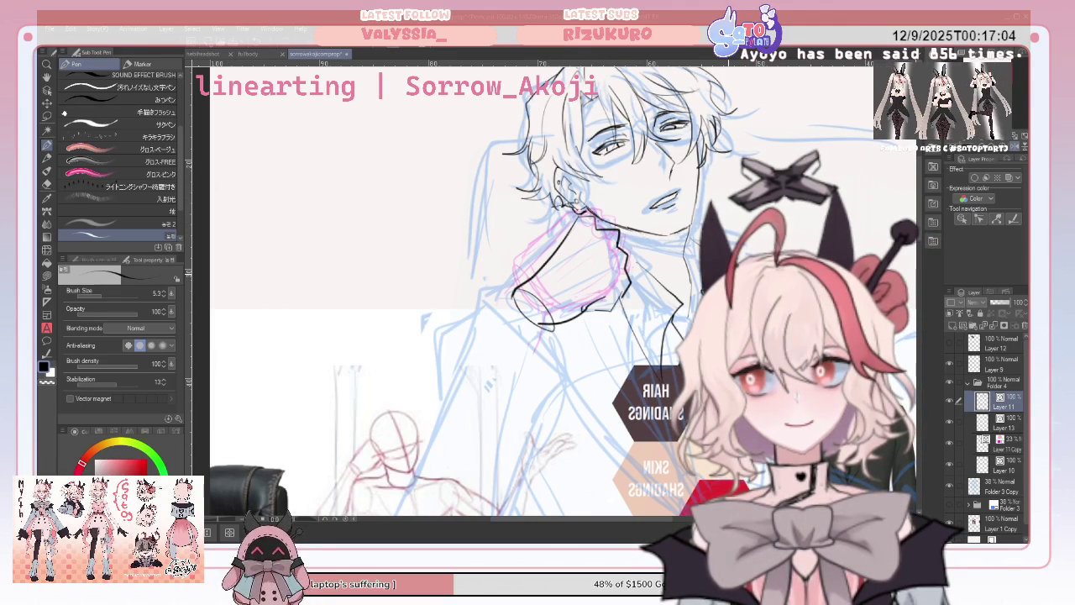
{"action": "key", "text": "alt+bracketleft"}
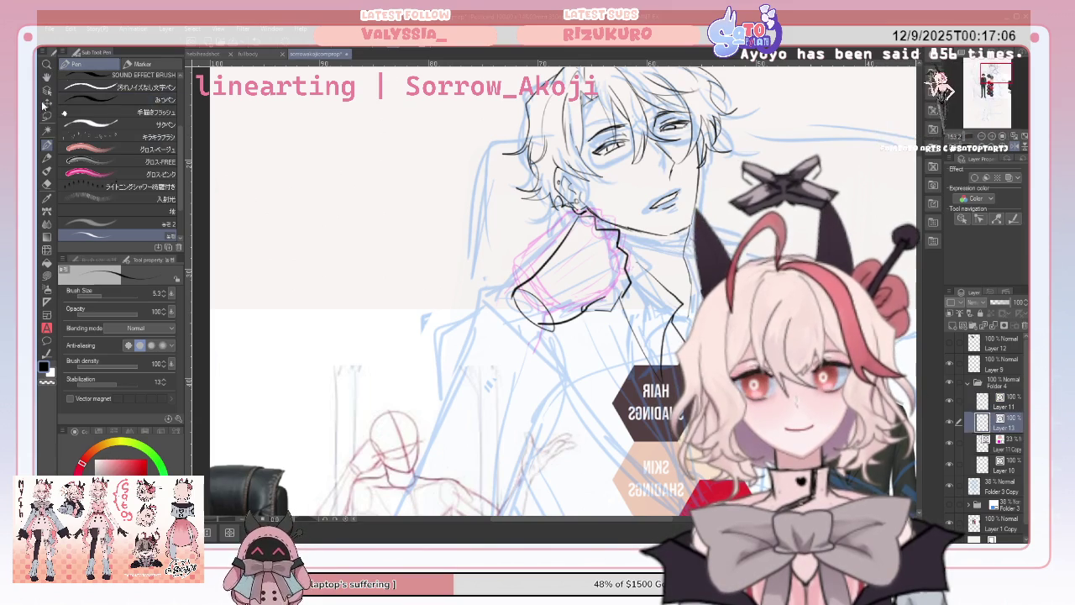
{"action": "key", "text": "k"}
{"action": "left_click_drag", "start_coordinate": [580, 334], "coordinate": [567, 321]}
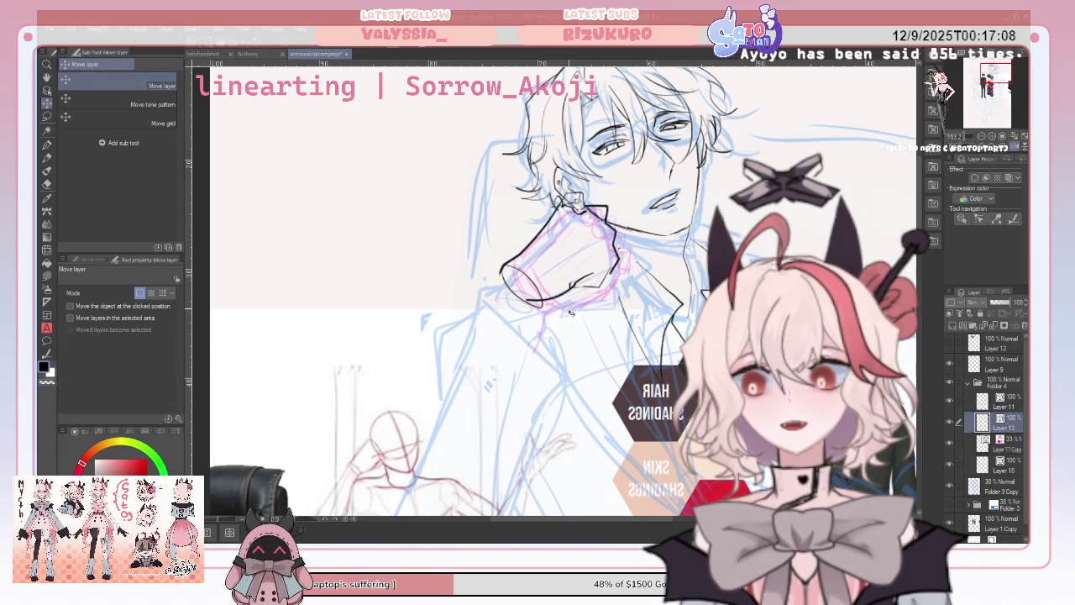
{"action": "left_click", "coordinate": [1010, 151]}
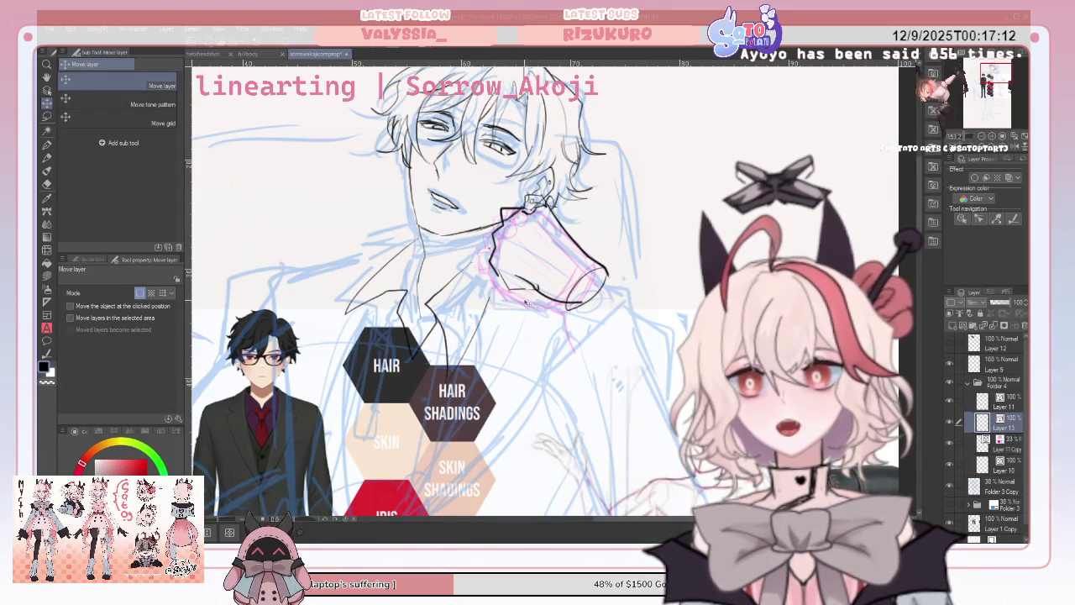
{"action": "left_click_drag", "start_coordinate": [542, 288], "coordinate": [539, 289]}
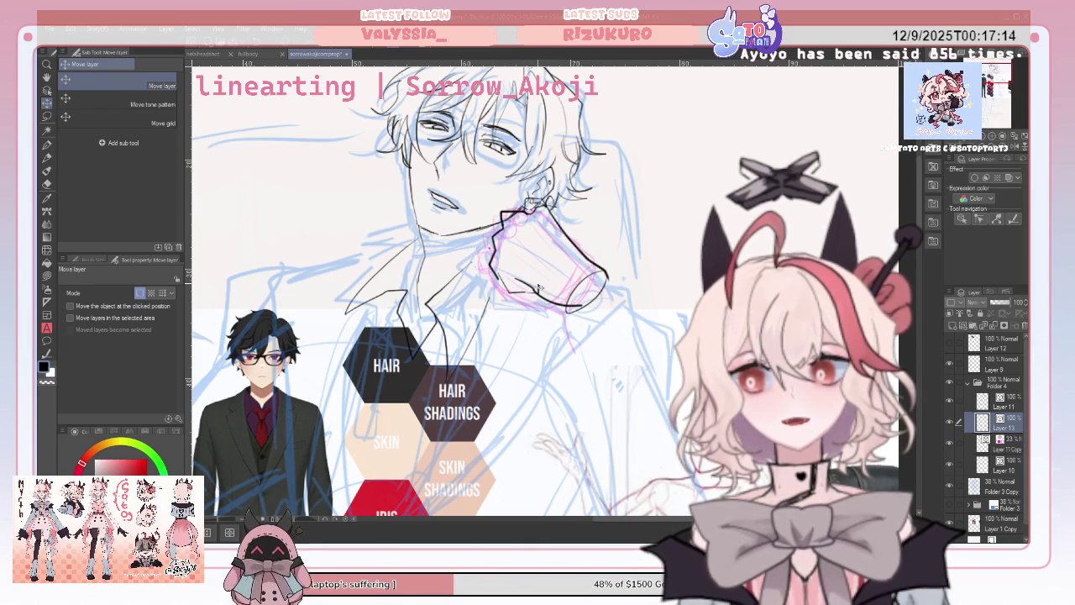
Touch up the collar lines with the pen and vector eraser, then zoom out to the whole drawing.
{"action": "left_click", "coordinate": [47, 144]}
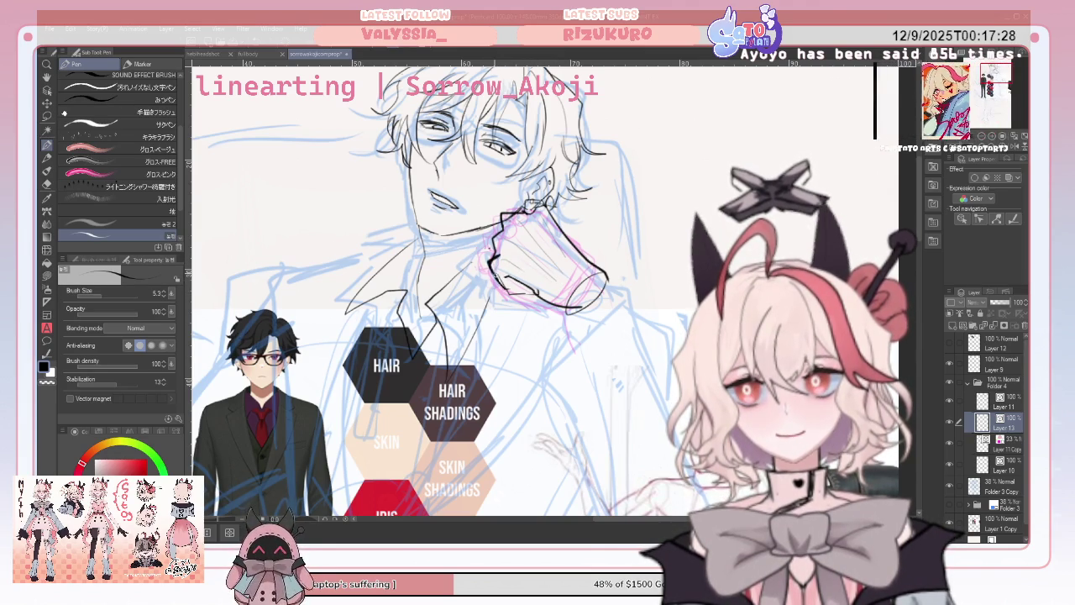
{"action": "left_click", "coordinate": [46, 183]}
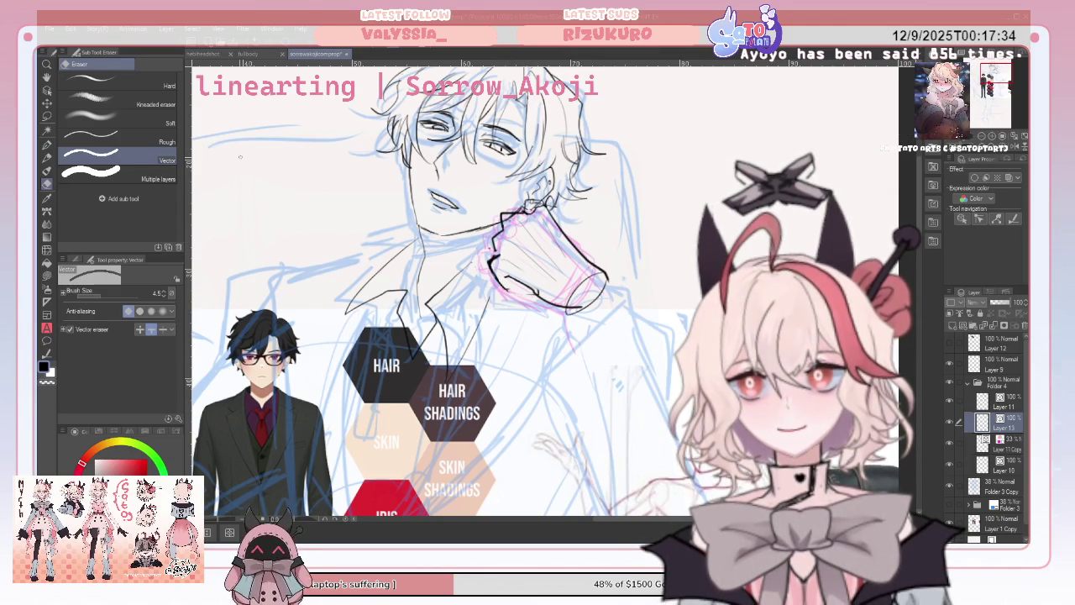
{"action": "key", "text": "p"}
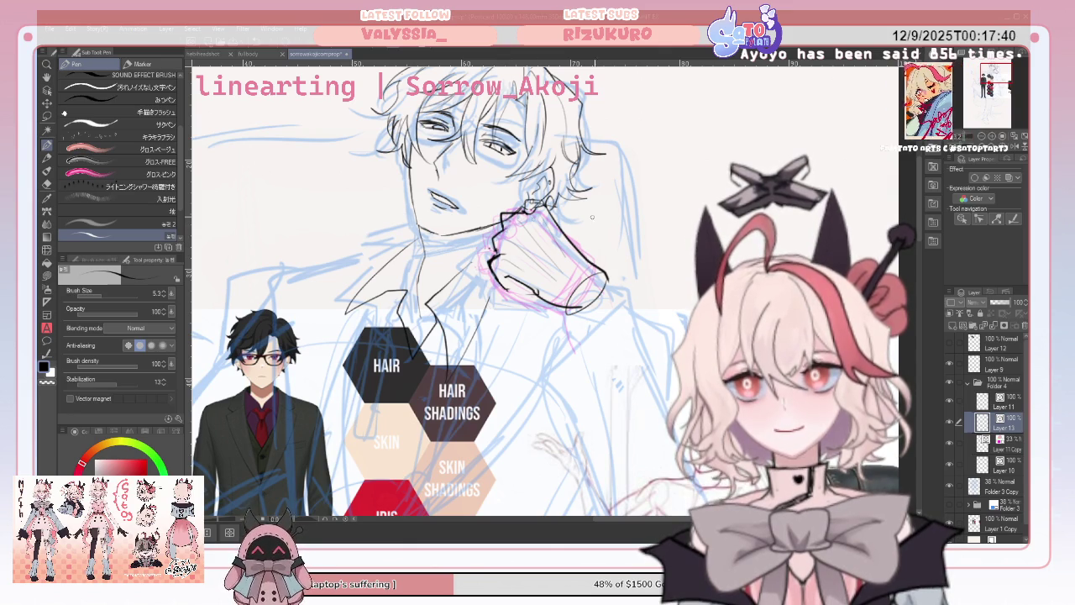
{"action": "key", "text": "ctrl+0"}
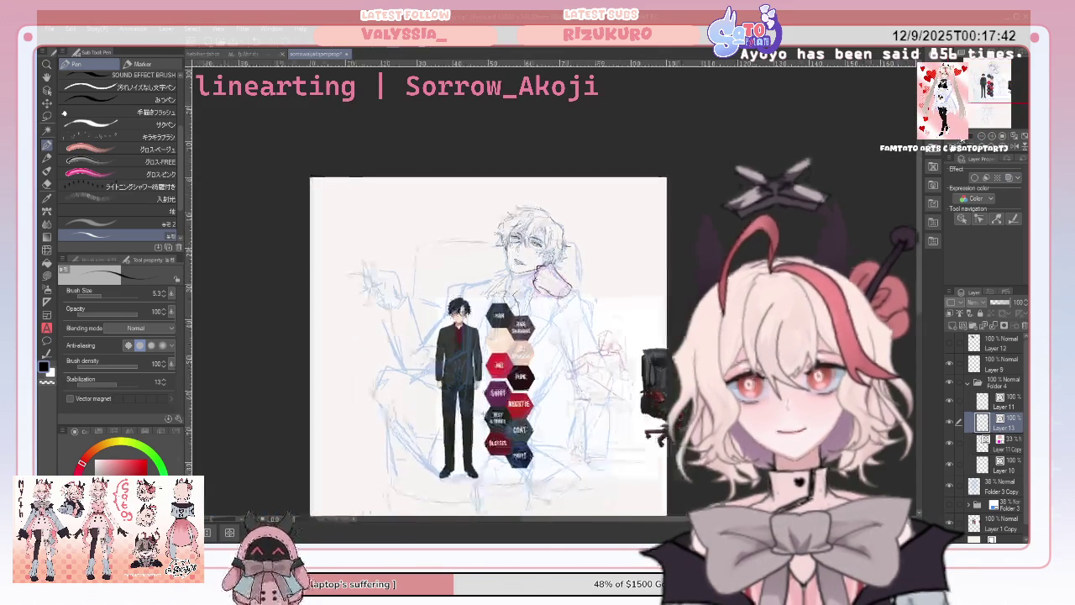
{"action": "scroll", "coordinate": [462, 310], "scroll_direction": "up", "scroll_amount": 2}
{"action": "left_click", "coordinate": [1012, 146]}
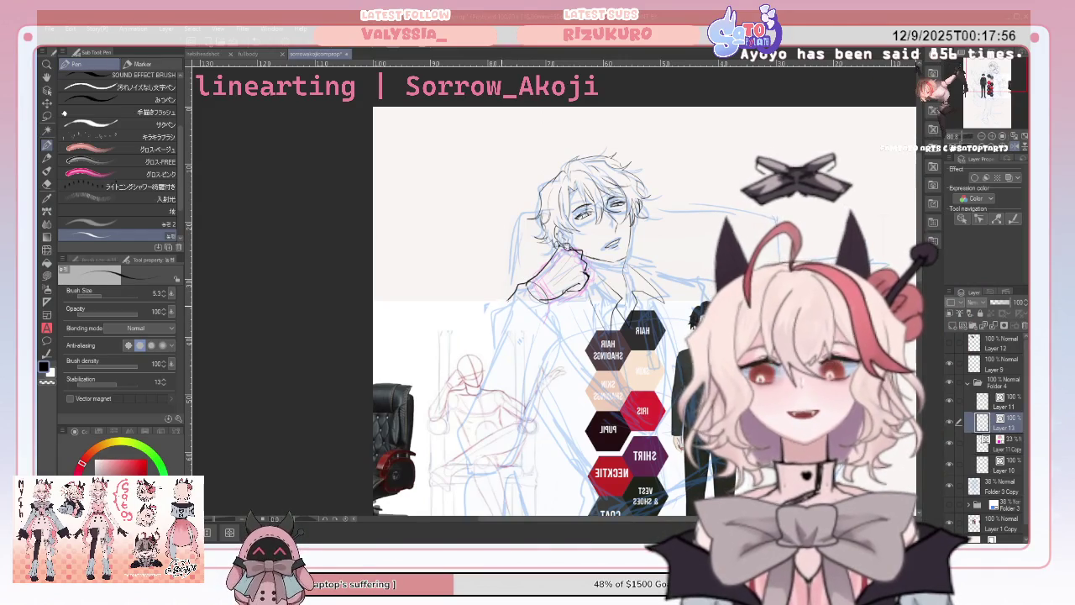
{"action": "left_click_drag", "start_coordinate": [440, 372], "coordinate": [435, 395]}
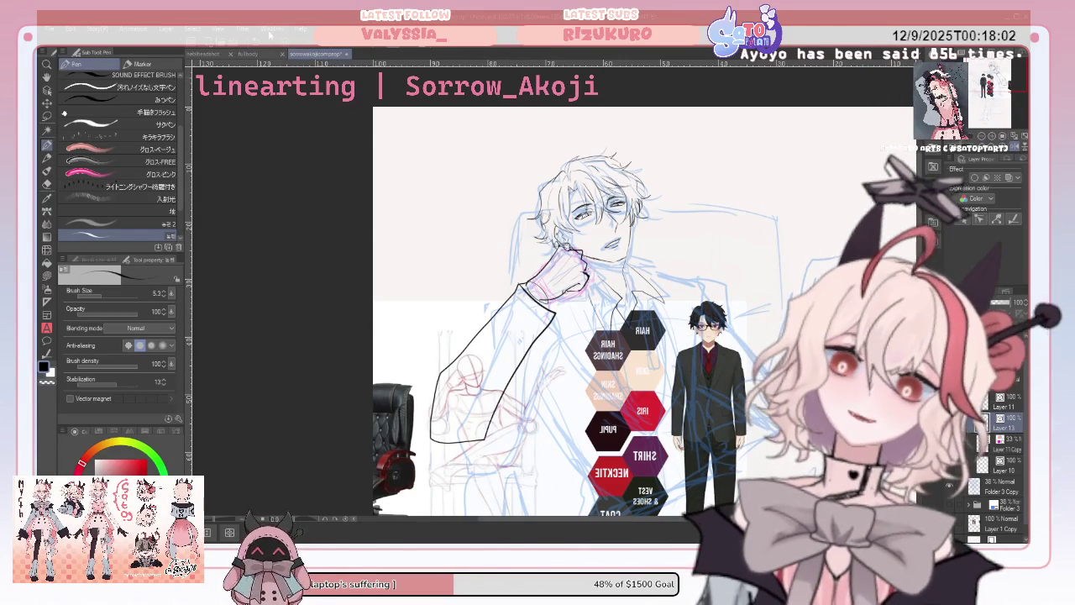
{"action": "key", "text": "Delete"}
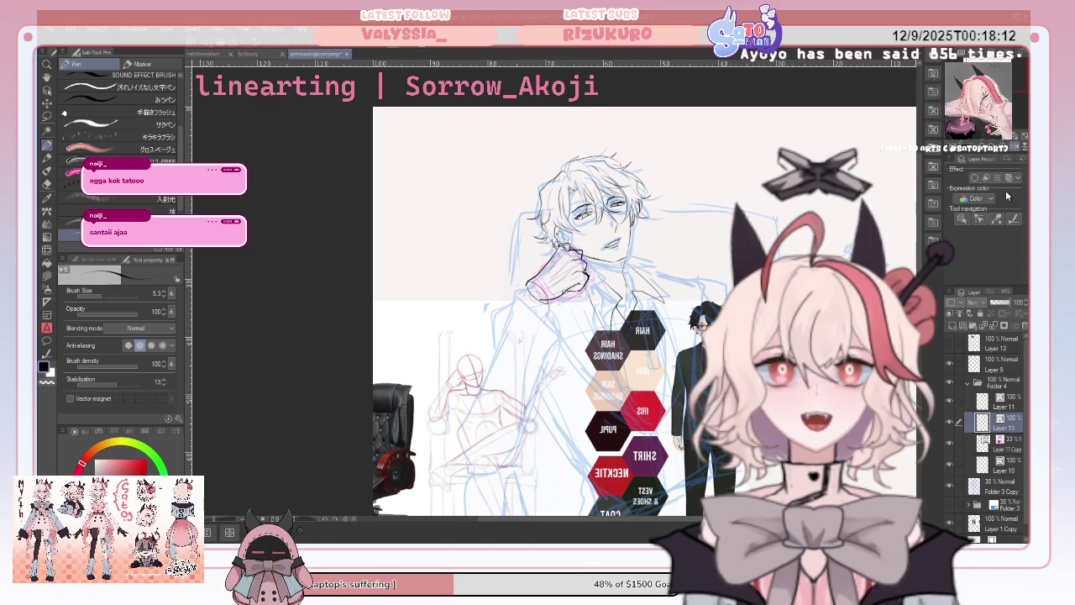
{"action": "key", "text": "h"}
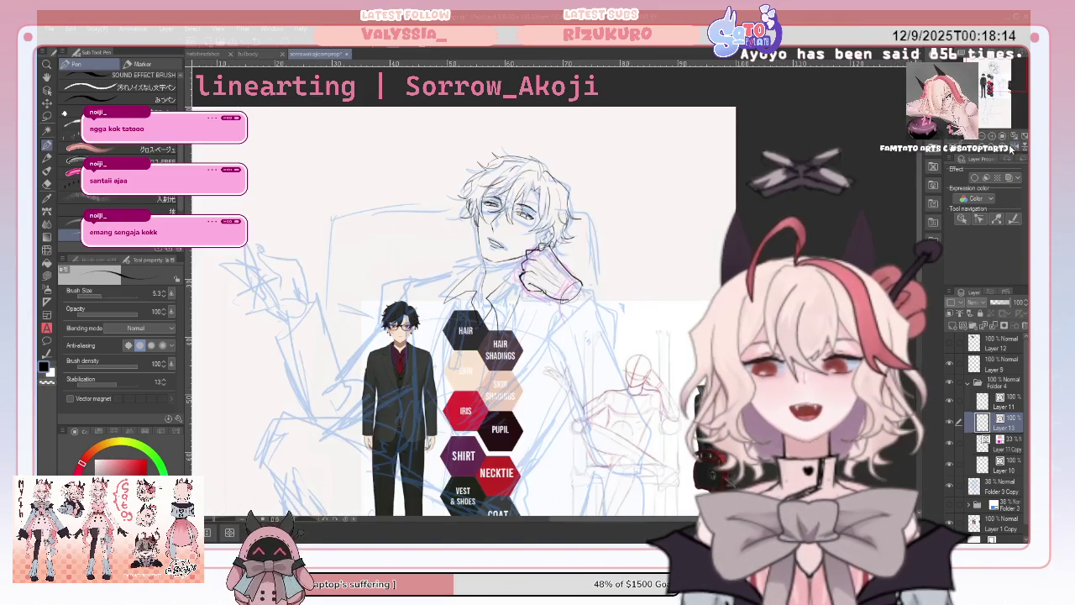
{"action": "scroll", "coordinate": [479, 310], "scroll_direction": "down", "scroll_amount": 2}
{"action": "scroll", "coordinate": [478, 311], "scroll_direction": "up", "scroll_amount": 2}
{"action": "scroll", "coordinate": [511, 192], "scroll_direction": "up", "scroll_amount": 2}
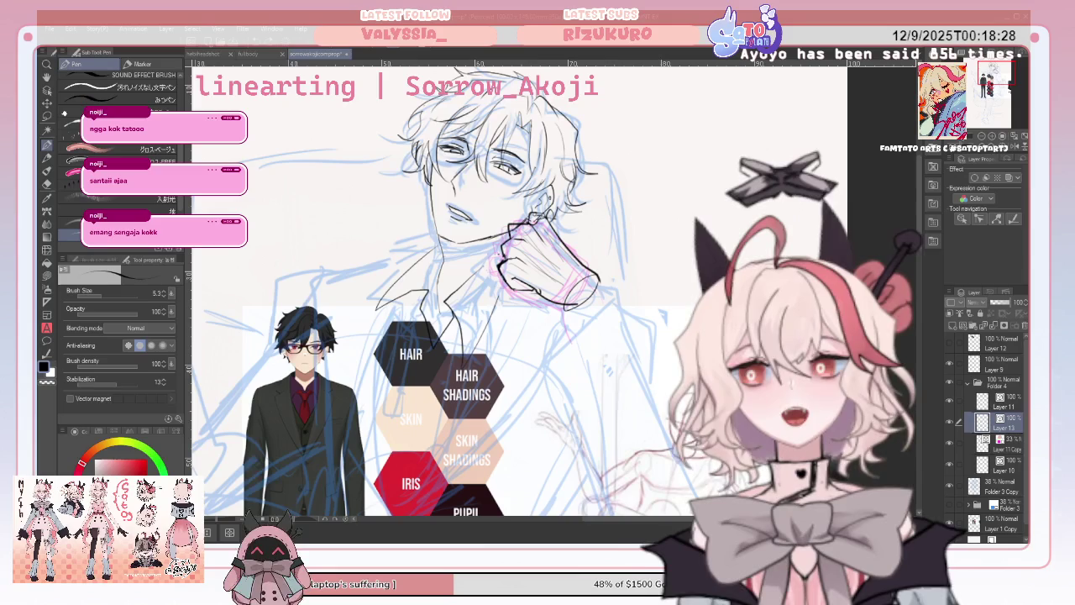
{"action": "key", "text": "h"}
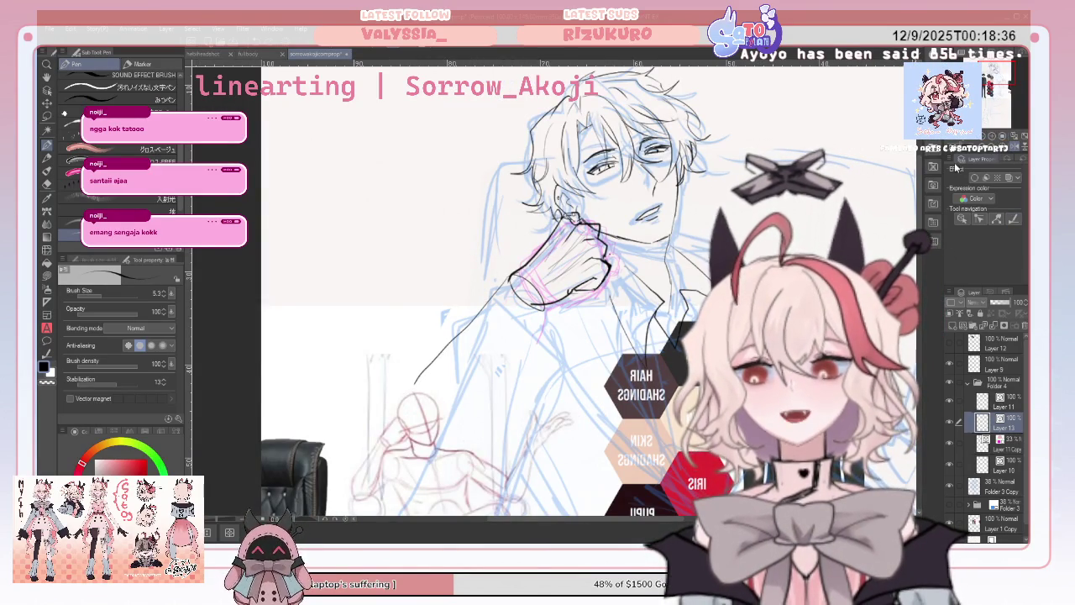
{"action": "key", "text": "ctrl+plus"}
{"action": "key", "text": "ctrl+minus"}
{"action": "key", "text": "ctrl+minus"}
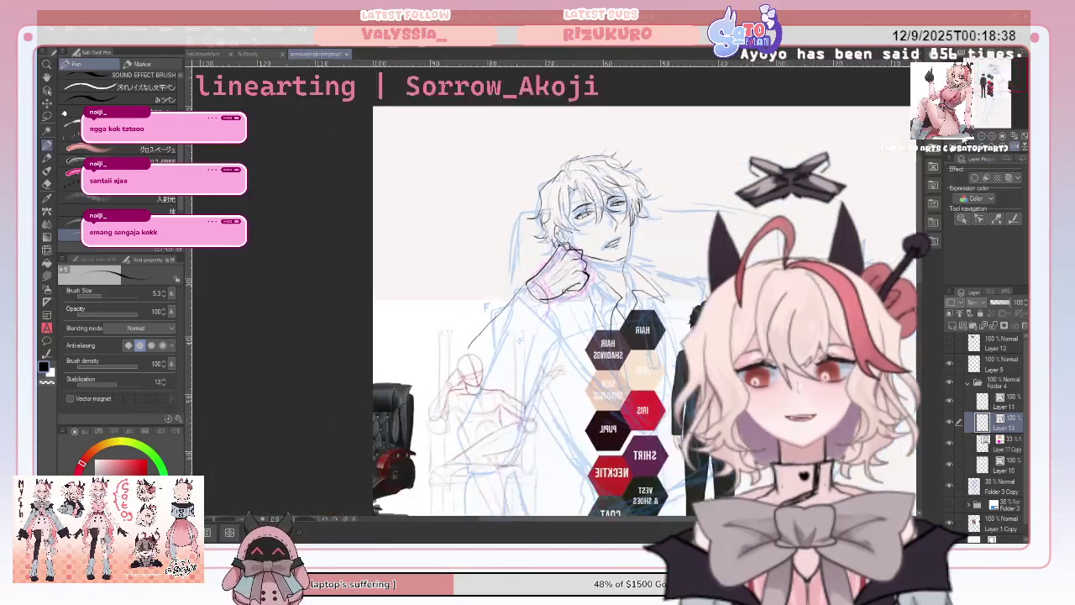
{"action": "key", "text": "ctrl+minus"}
{"action": "key", "text": "ctrl+minus"}
{"action": "scroll", "coordinate": [580, 294], "scroll_direction": "left", "scroll_amount": 1}
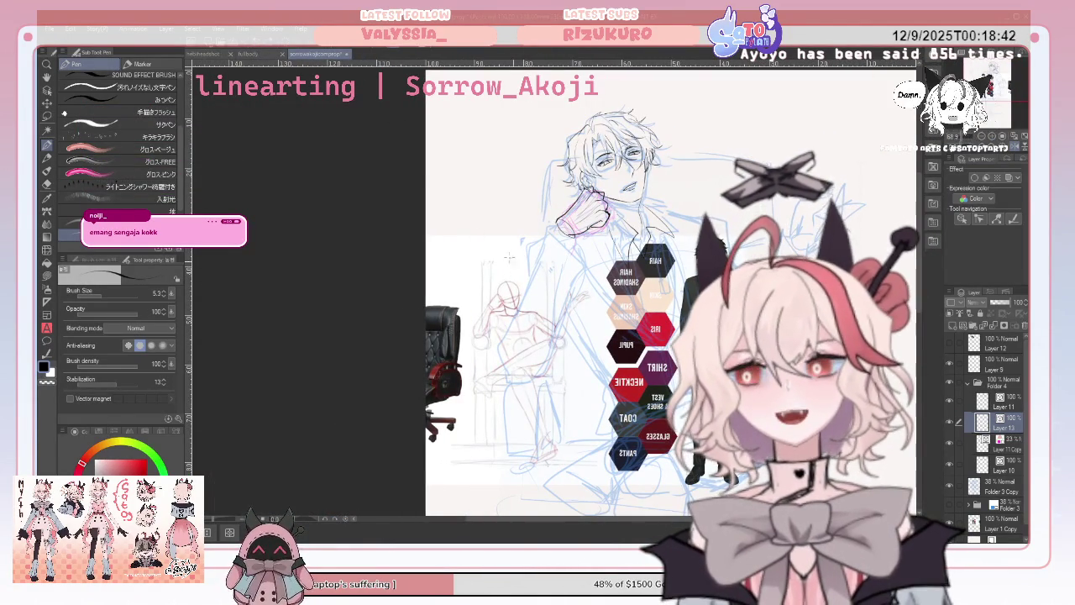
{"action": "left_click", "coordinate": [952, 504]}
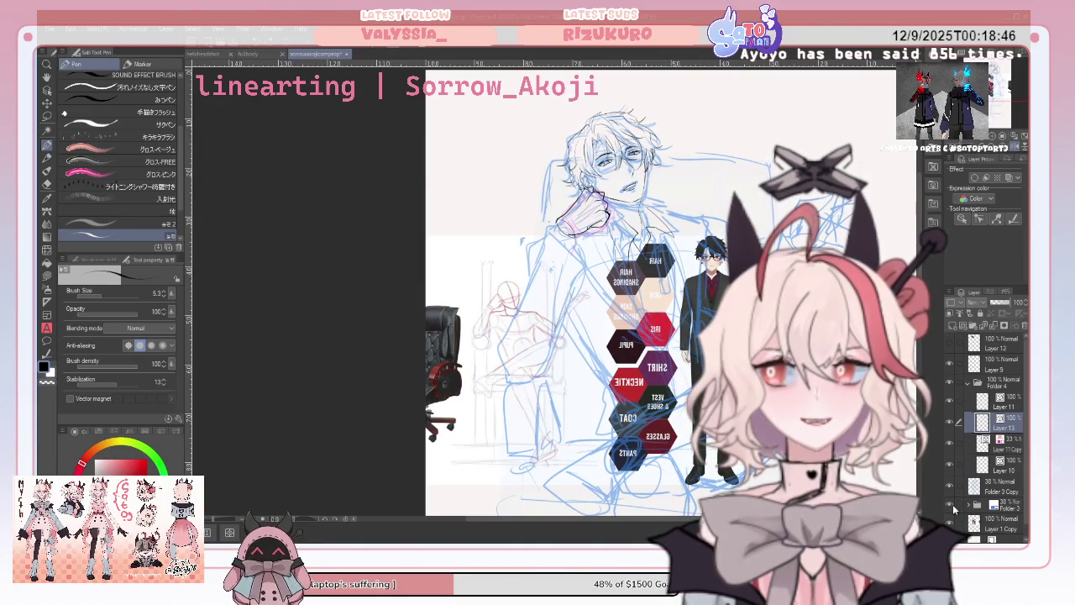
Toggle the blue sketch layers and reorder Layer 5 within Folder 3.
{"action": "left_click", "coordinate": [952, 503]}
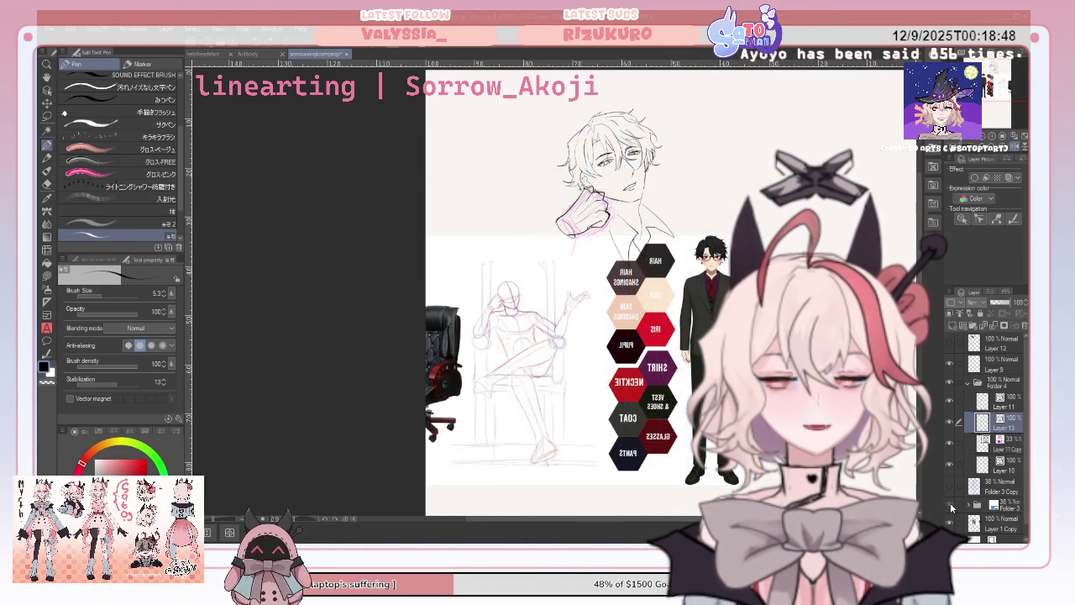
{"action": "left_click", "coordinate": [951, 503]}
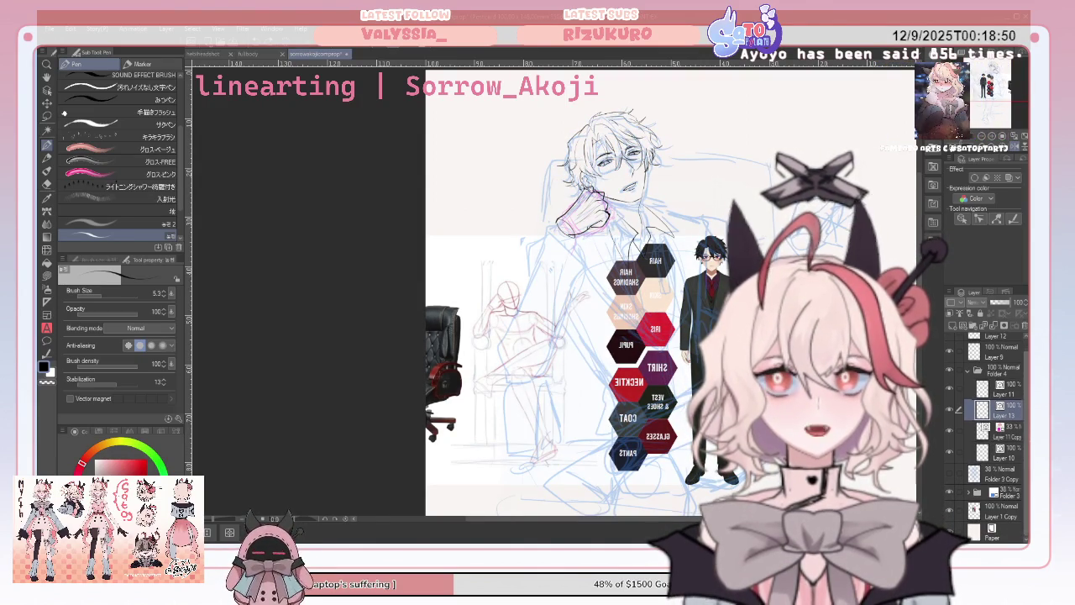
{"action": "left_click", "coordinate": [967, 492]}
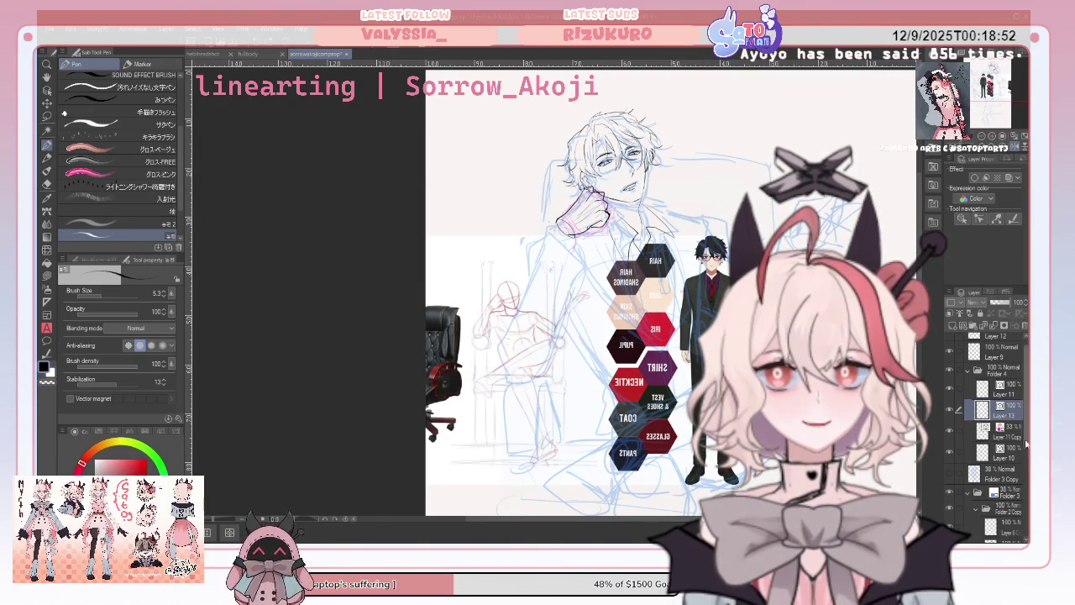
{"action": "scroll", "coordinate": [1008, 471], "scroll_direction": "down", "scroll_amount": 5}
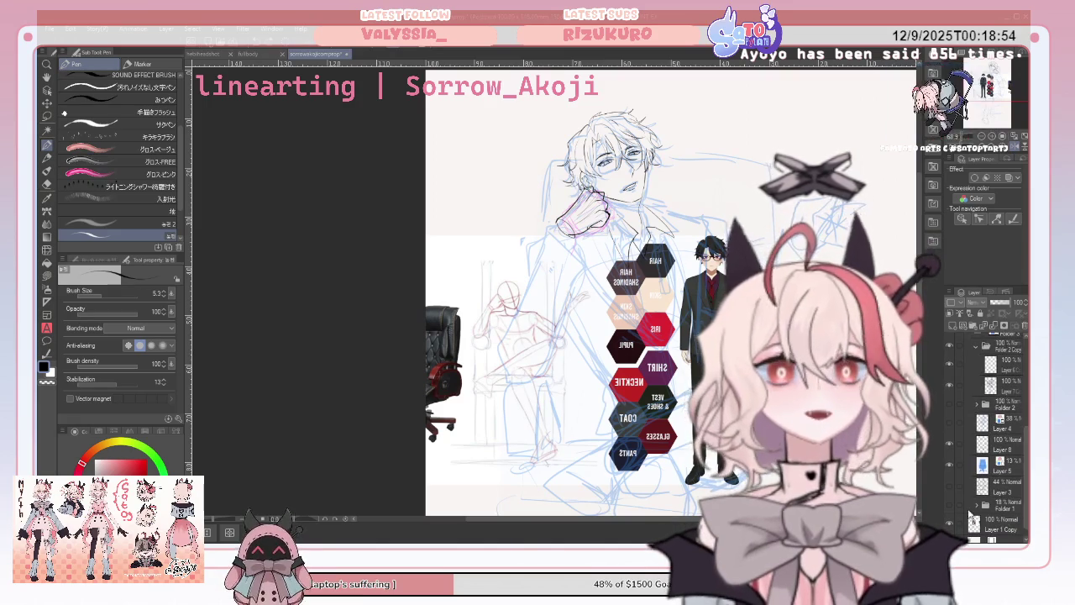
{"action": "left_click", "coordinate": [954, 466]}
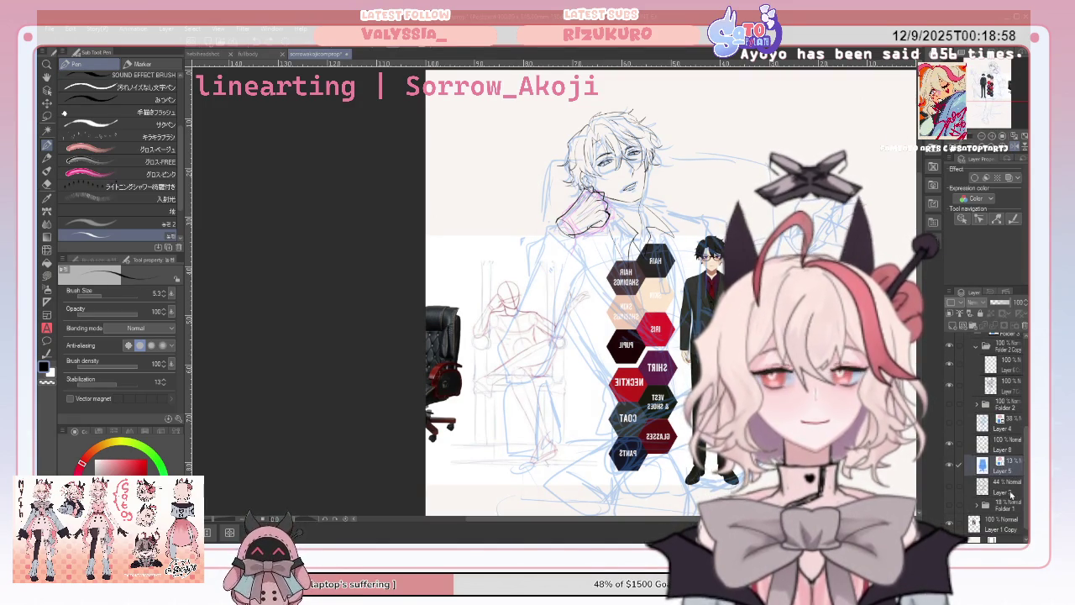
{"action": "left_click_drag", "start_coordinate": [1010, 491], "coordinate": [1005, 518]}
{"action": "scroll", "coordinate": [991, 419], "scroll_direction": "up", "scroll_amount": 3}
{"action": "scroll", "coordinate": [968, 446], "scroll_direction": "down", "scroll_amount": 2}
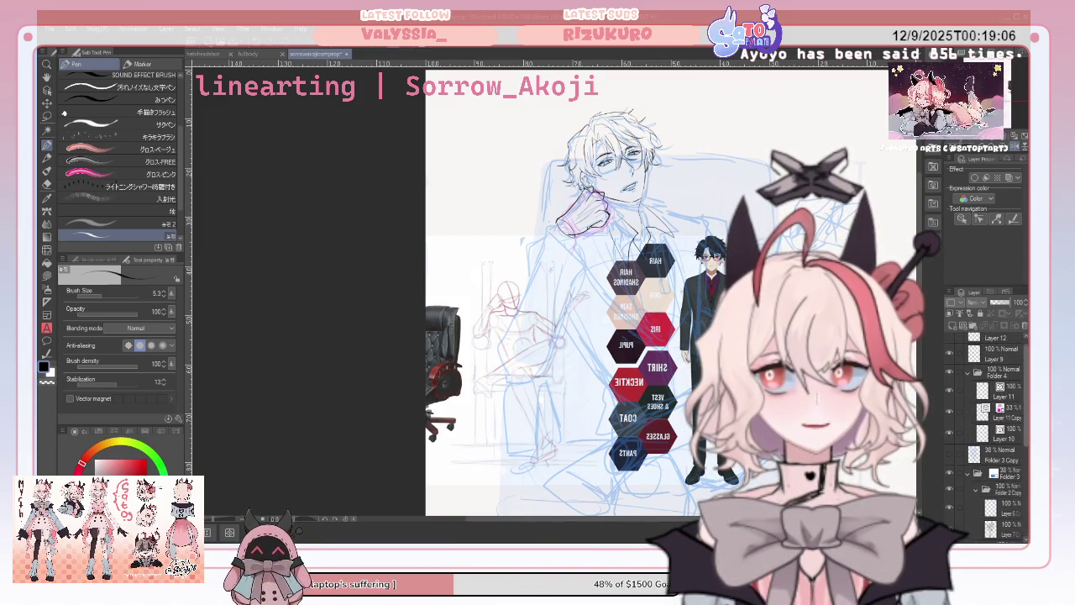
Collapse Folder 3, review Layer 11 Copy in black, and remove it with Ctrl+E.
{"action": "left_click", "coordinate": [966, 438]}
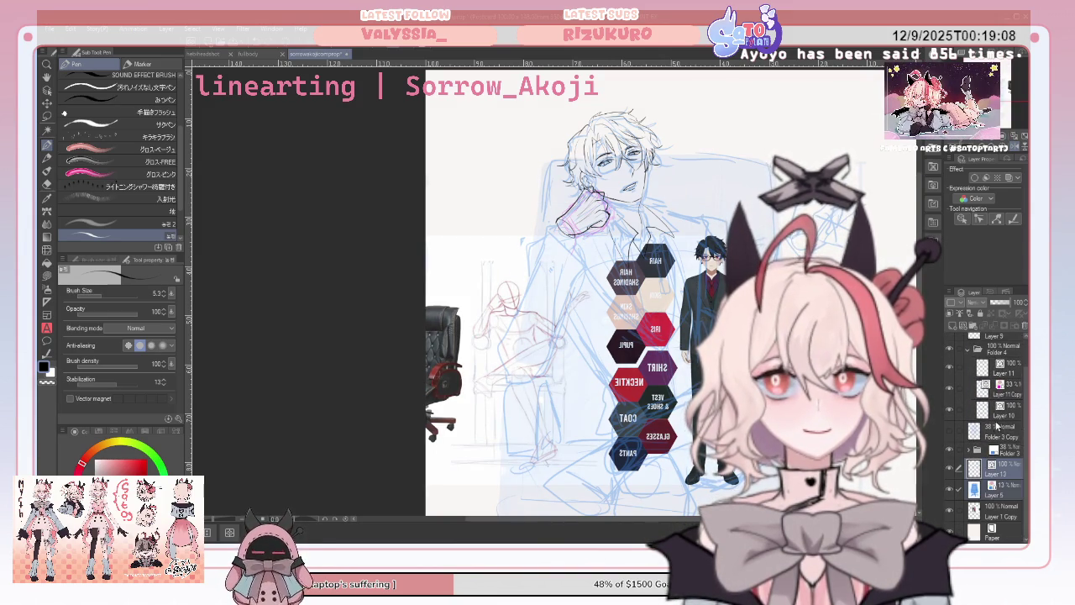
{"action": "left_click", "coordinate": [958, 409]}
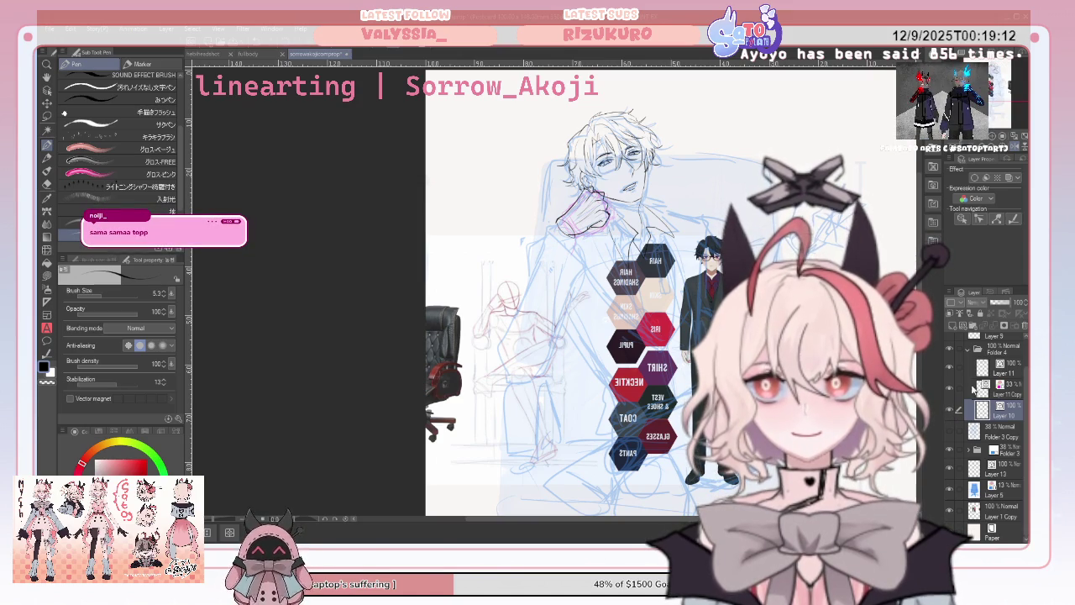
{"action": "left_click", "coordinate": [955, 373]}
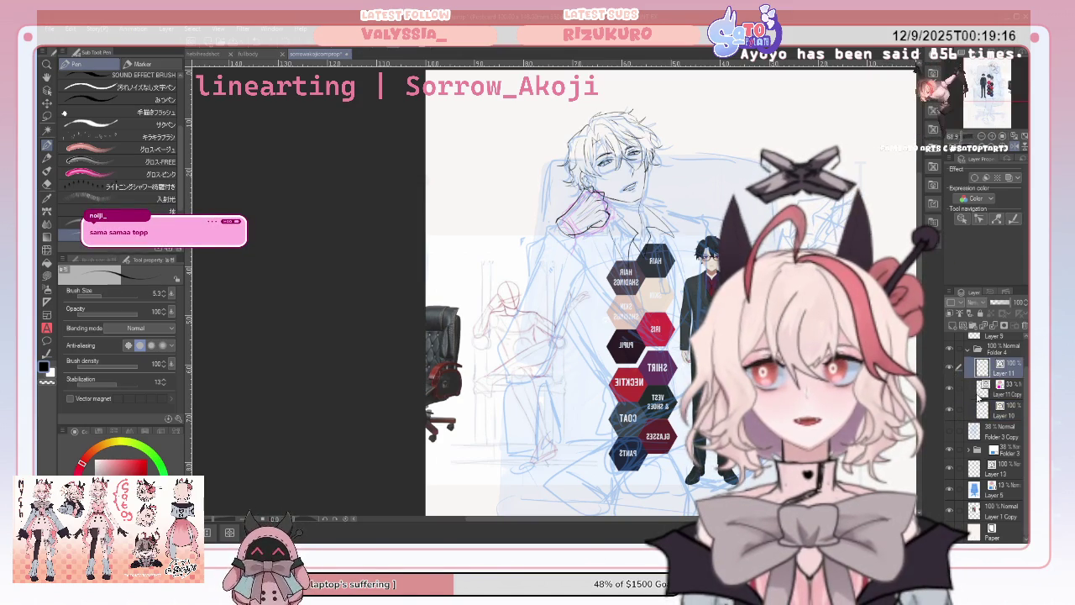
{"action": "left_click", "coordinate": [956, 389]}
{"action": "left_click", "coordinate": [956, 390]}
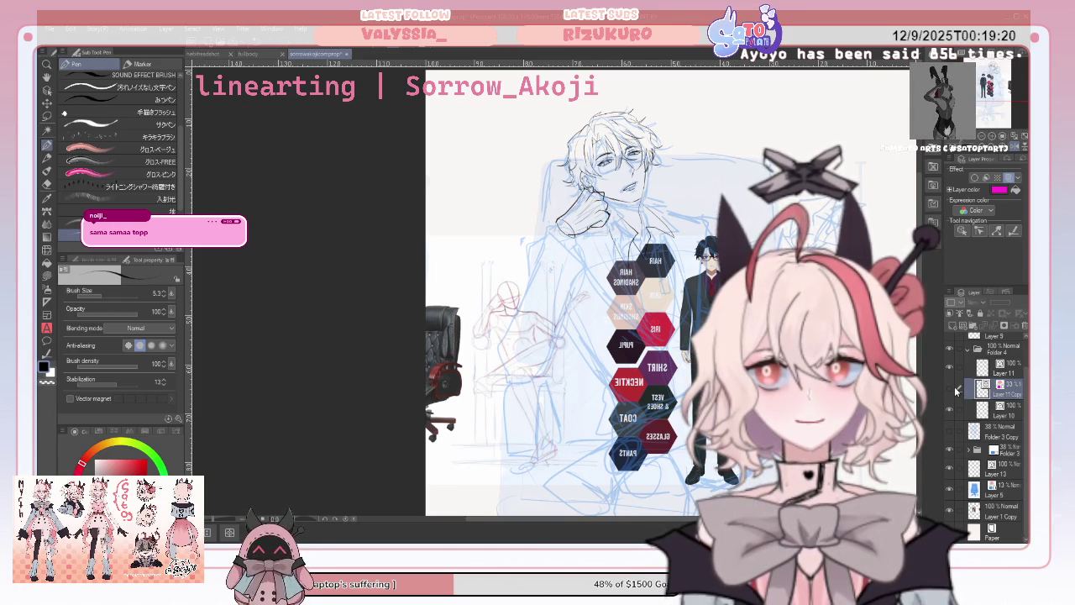
{"action": "left_click", "coordinate": [976, 413]}
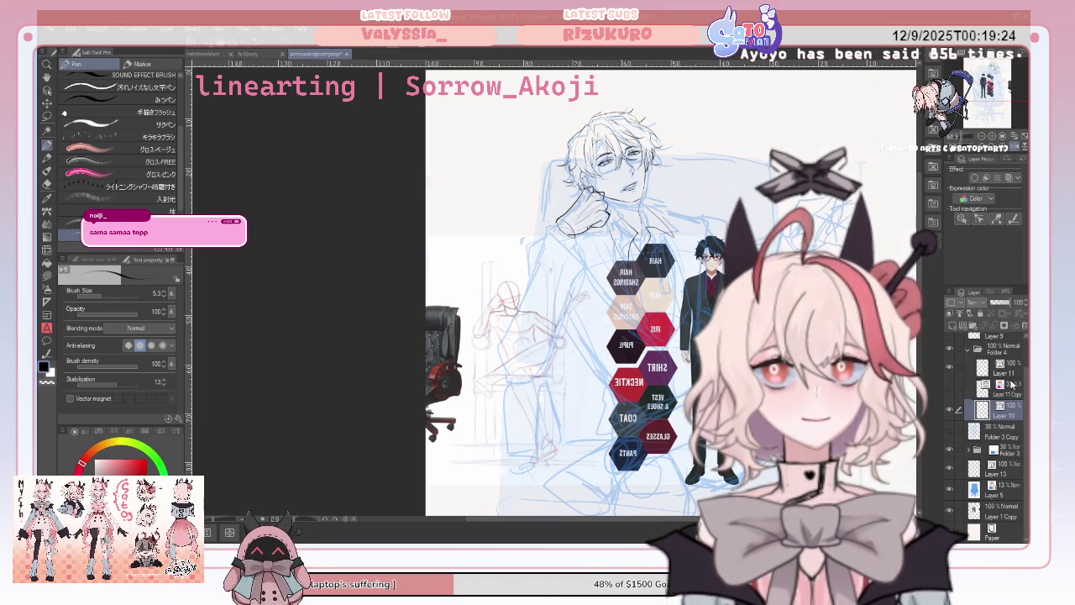
{"action": "left_click", "coordinate": [1009, 387]}
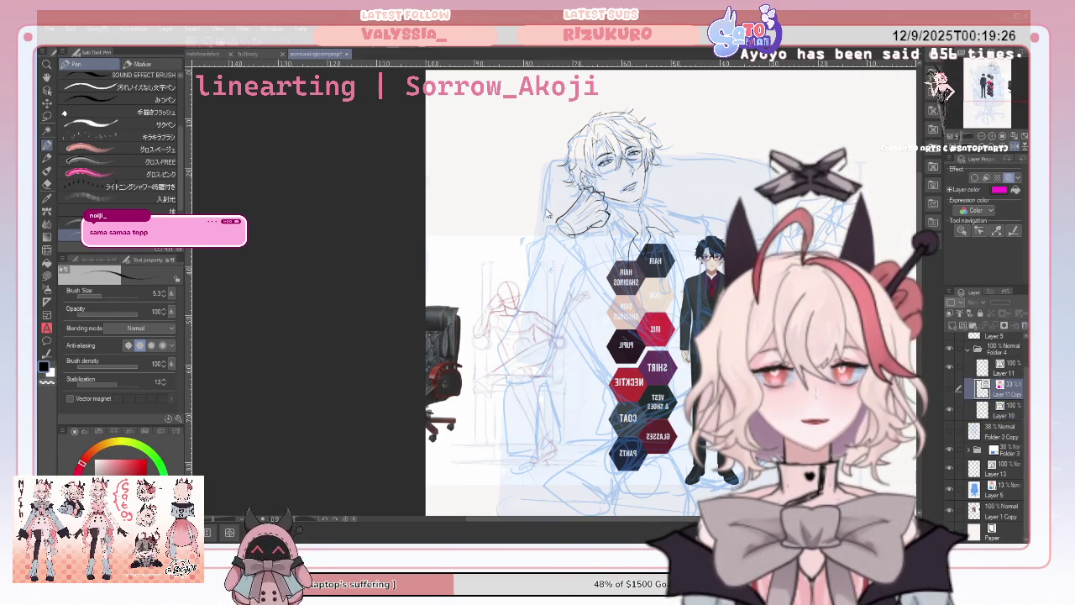
{"action": "key", "text": "ctrl+e"}
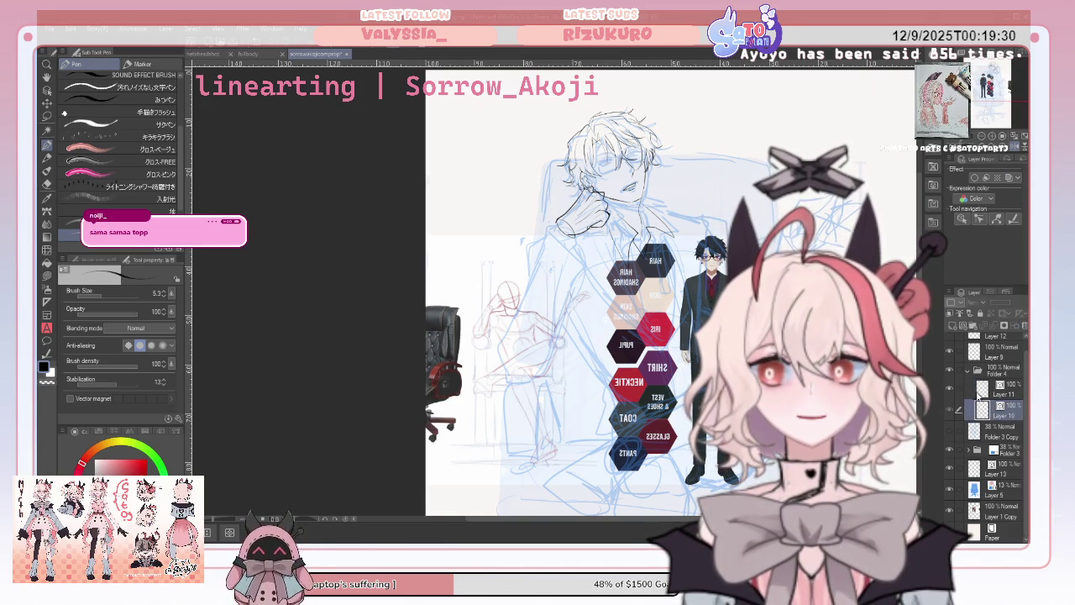
{"action": "left_click", "coordinate": [954, 393]}
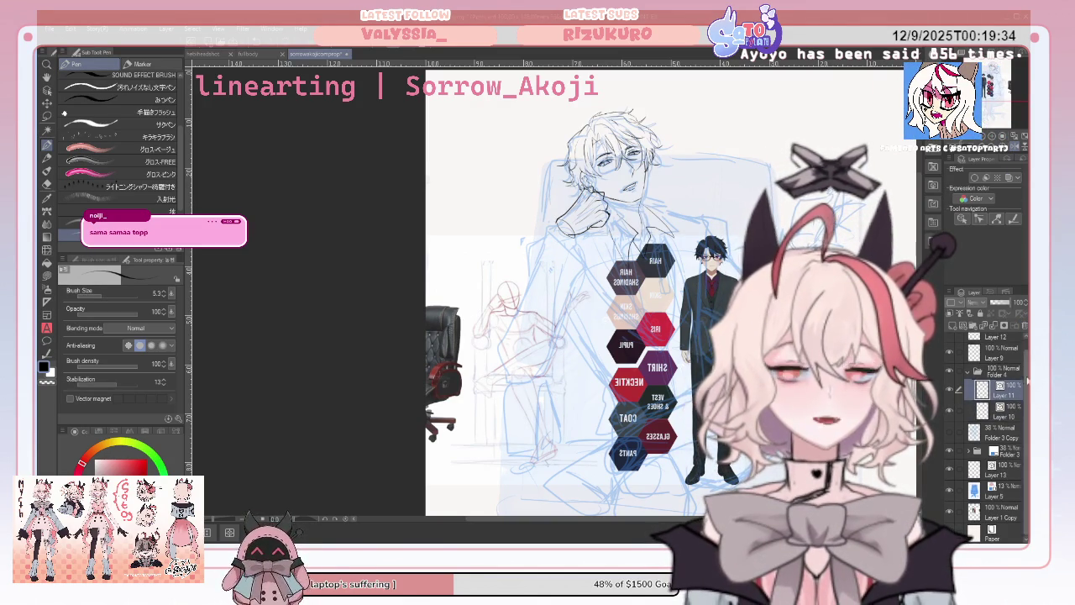
Set hand Layer 13 to full opacity and move it into Folder 4 above Layer 10.
{"action": "scroll", "coordinate": [1020, 342], "scroll_direction": "up", "scroll_amount": 1}
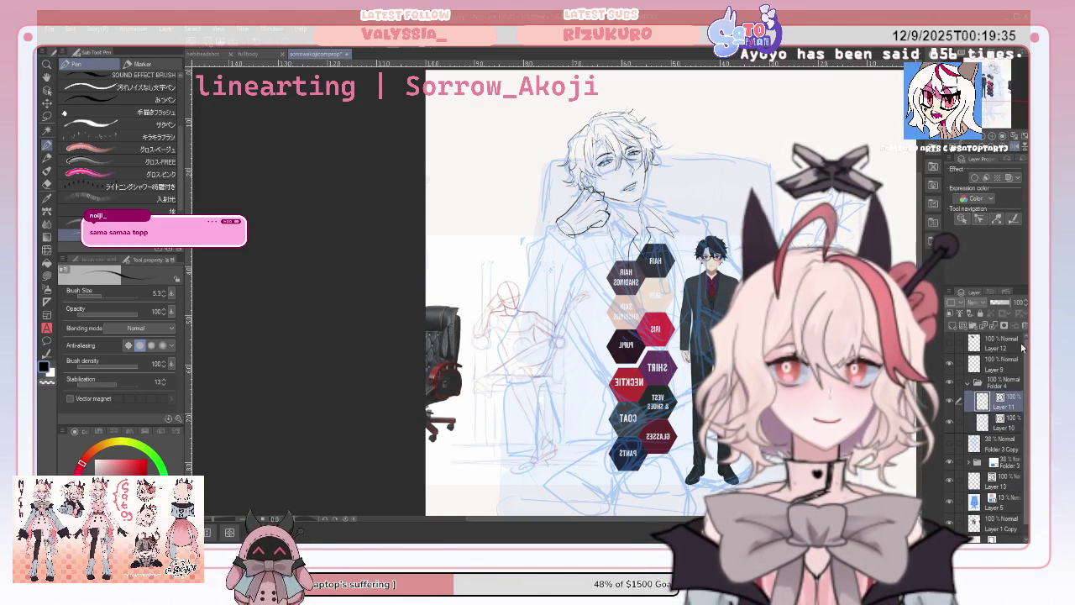
{"action": "left_click", "coordinate": [952, 385]}
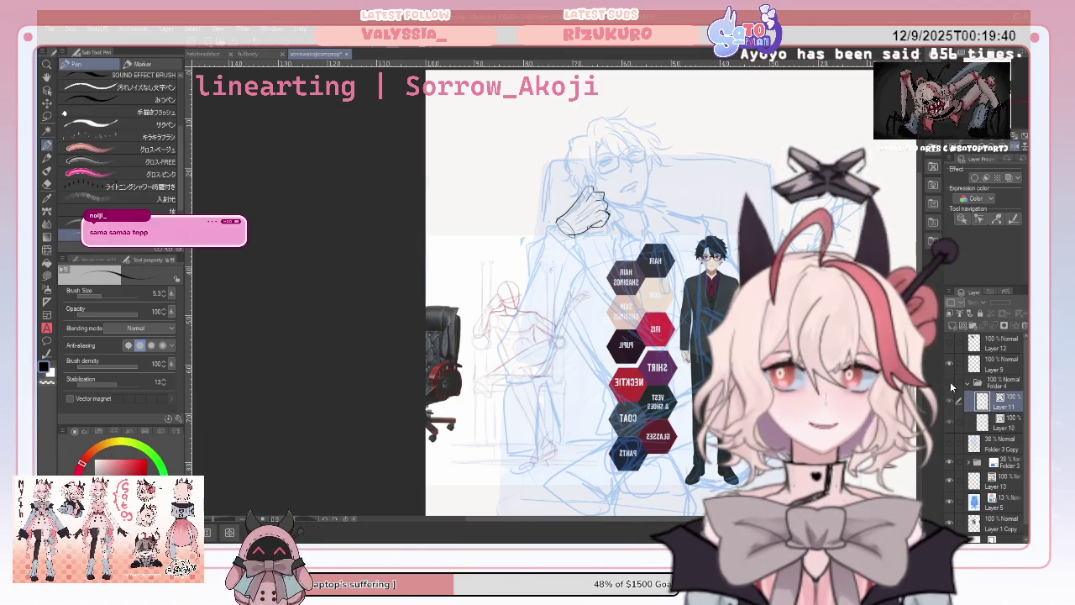
{"action": "left_click", "coordinate": [947, 478]}
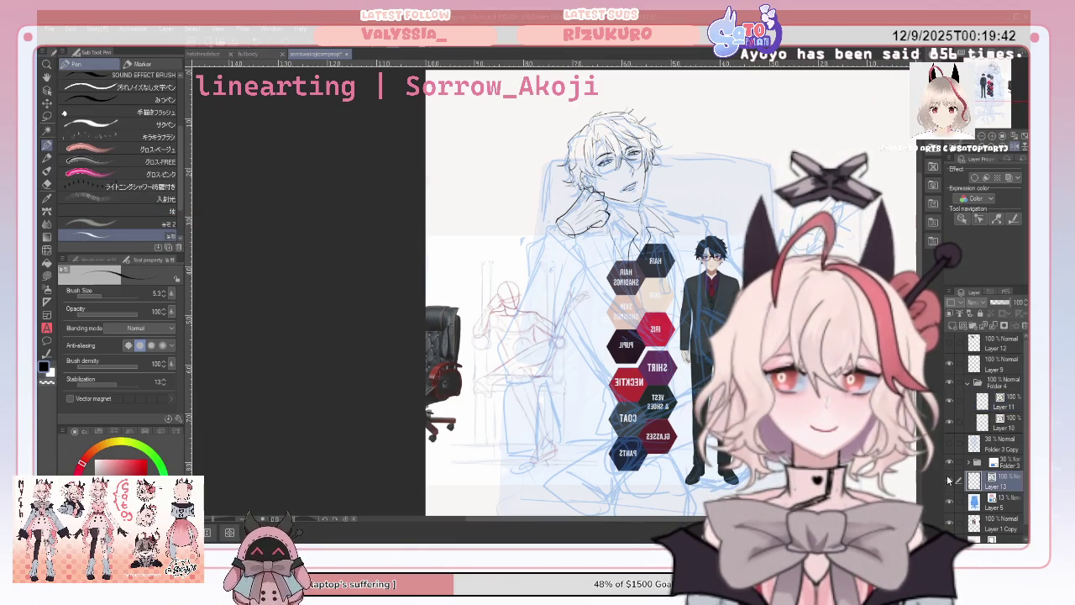
{"action": "left_click", "coordinate": [1002, 484]}
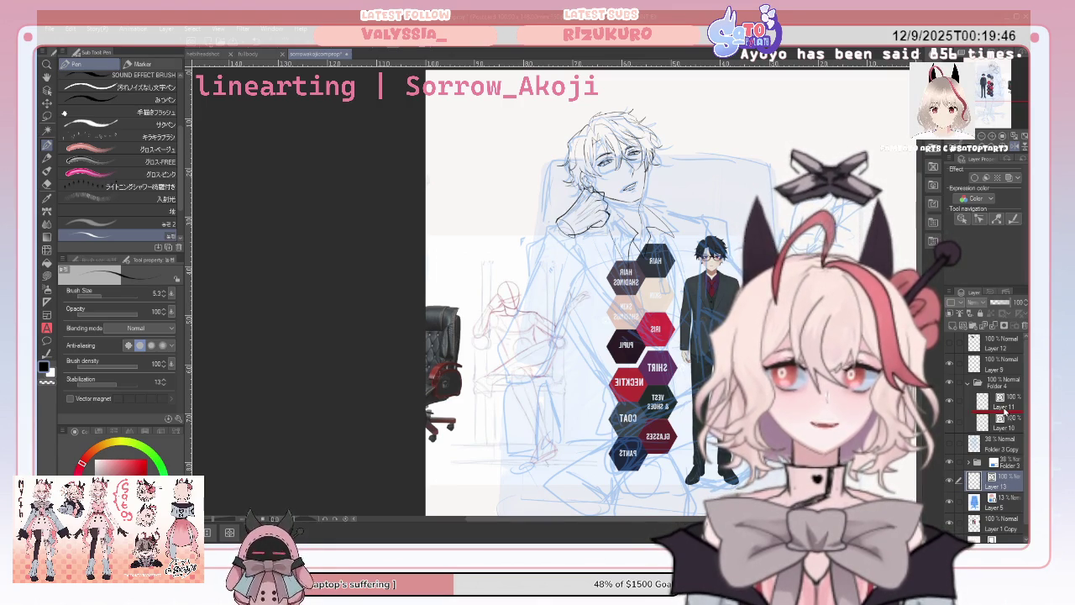
{"action": "left_click_drag", "start_coordinate": [1003, 484], "coordinate": [1012, 405]}
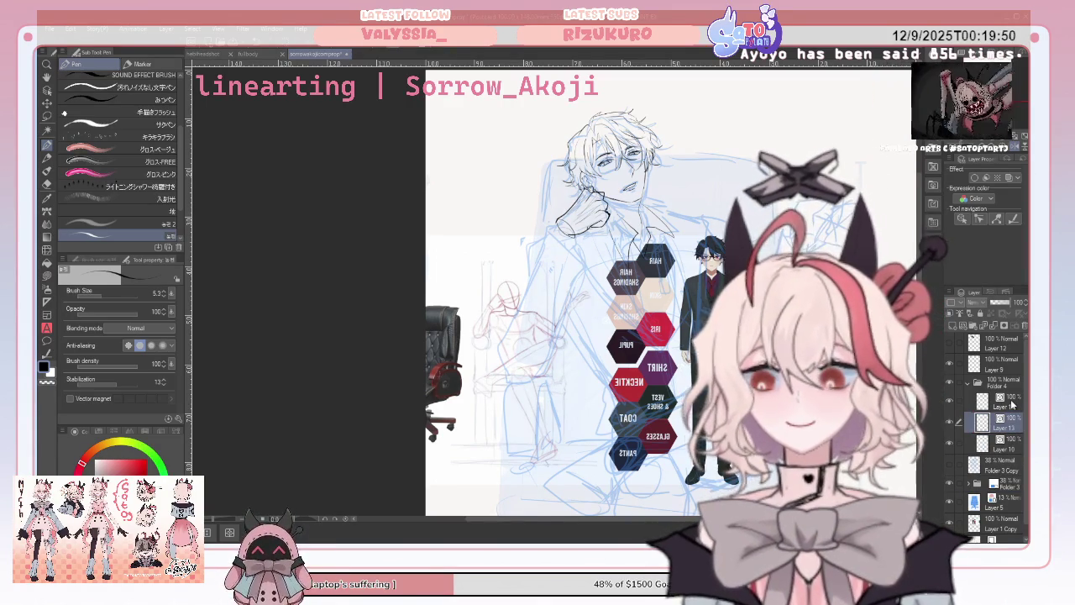
{"action": "key", "text": "ctrl+t"}
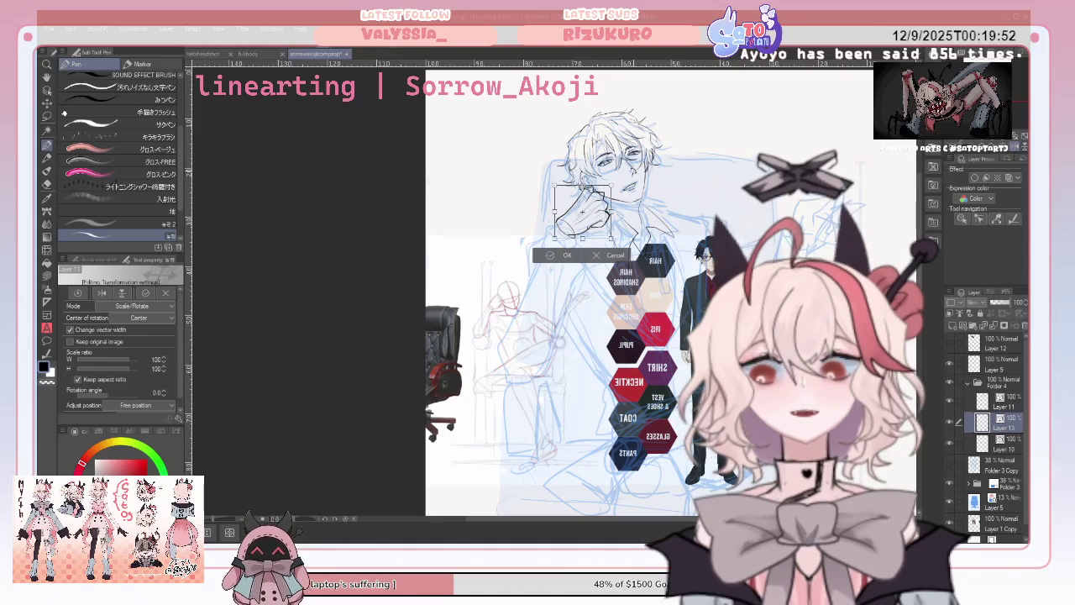
Rotate Layer 13's hand lineart to about -9°, confirm, and nudge it up-right against the collar.
{"action": "left_click_drag", "start_coordinate": [611, 179], "coordinate": [618, 193]}
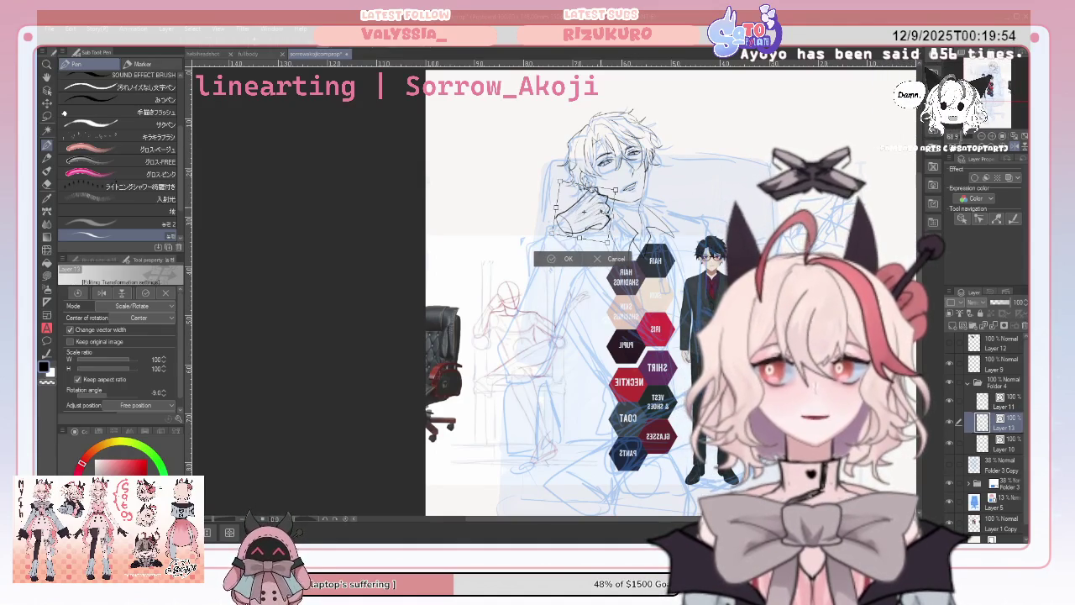
{"action": "left_click", "coordinate": [561, 260]}
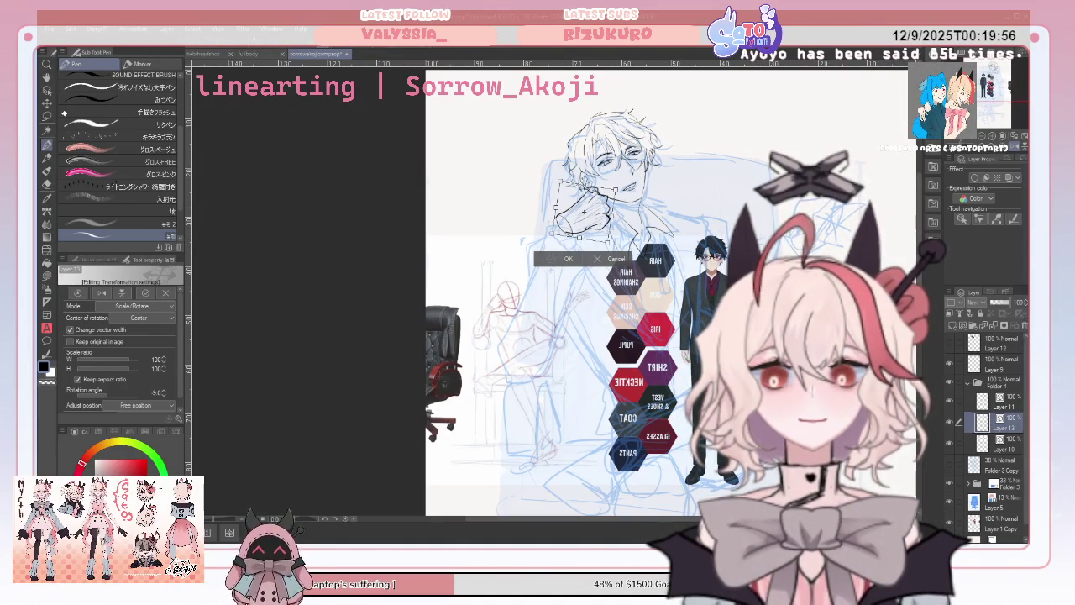
{"action": "left_click", "coordinate": [47, 101]}
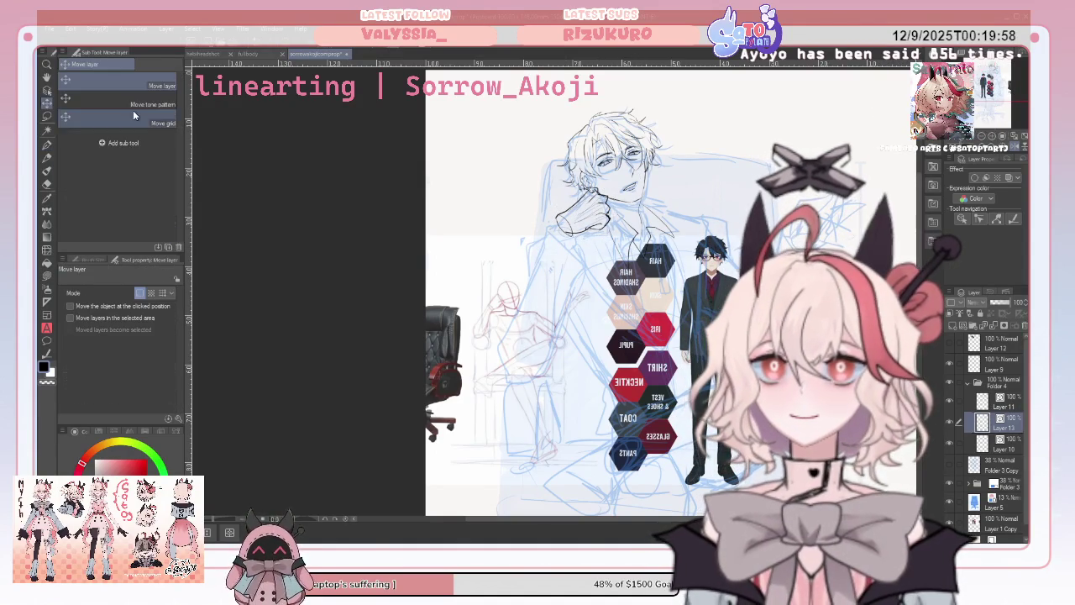
{"action": "left_click_drag", "start_coordinate": [594, 233], "coordinate": [600, 229]}
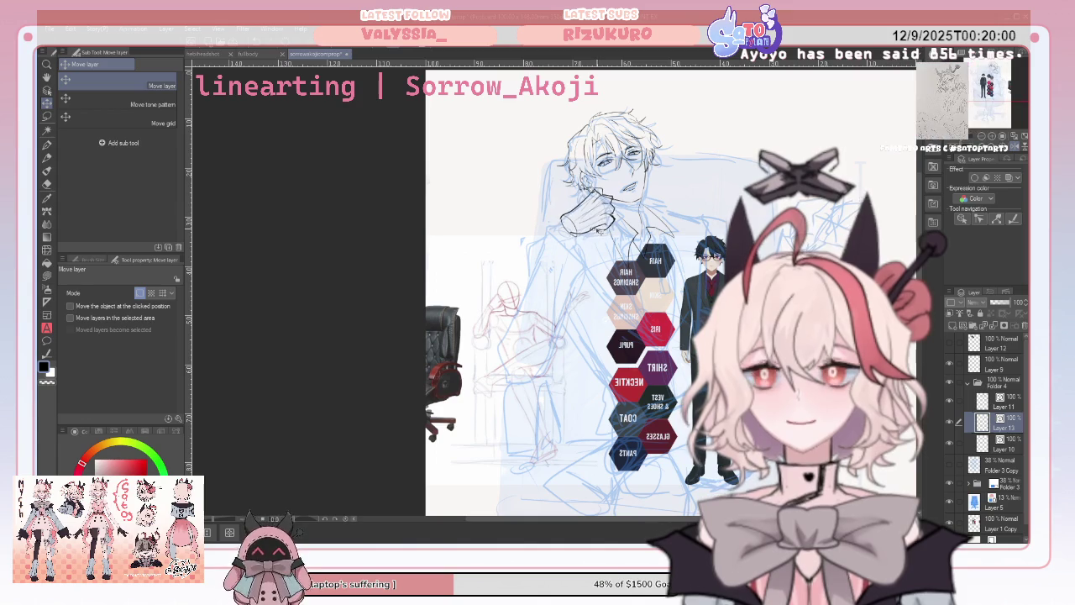
{"action": "left_click", "coordinate": [47, 144]}
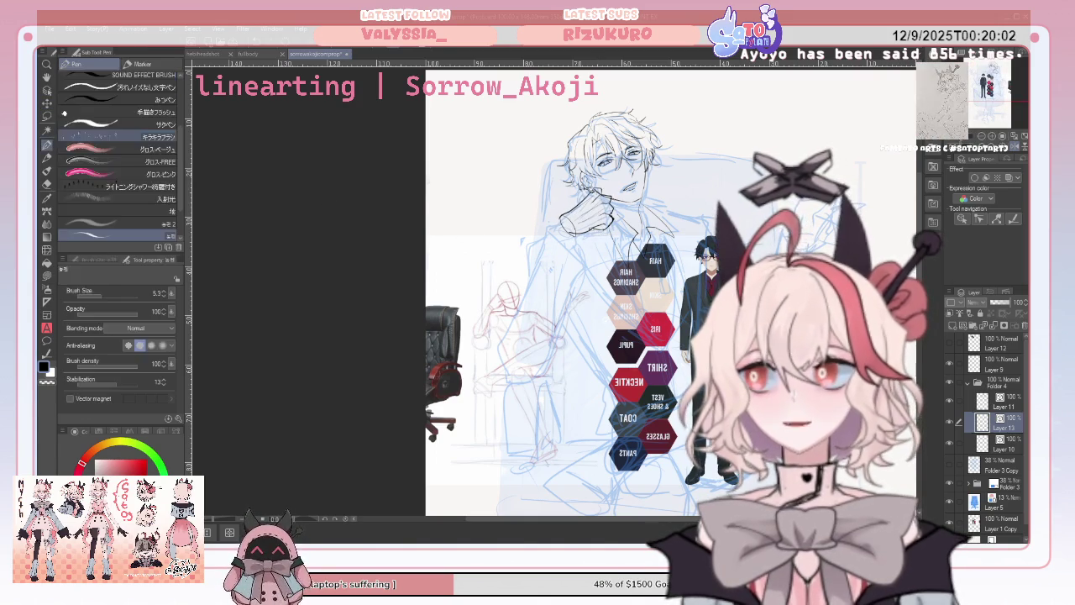
Ink a sleeve stroke along the raised arm, check it mirrored, then erase it with the vector eraser.
{"action": "mouse_move", "coordinate": [509, 309]}
{"action": "left_mouse_down"}
{"action": "mouse_move", "coordinate": [494, 358]}
{"action": "mouse_move", "coordinate": [565, 286]}
{"action": "left_mouse_up"}
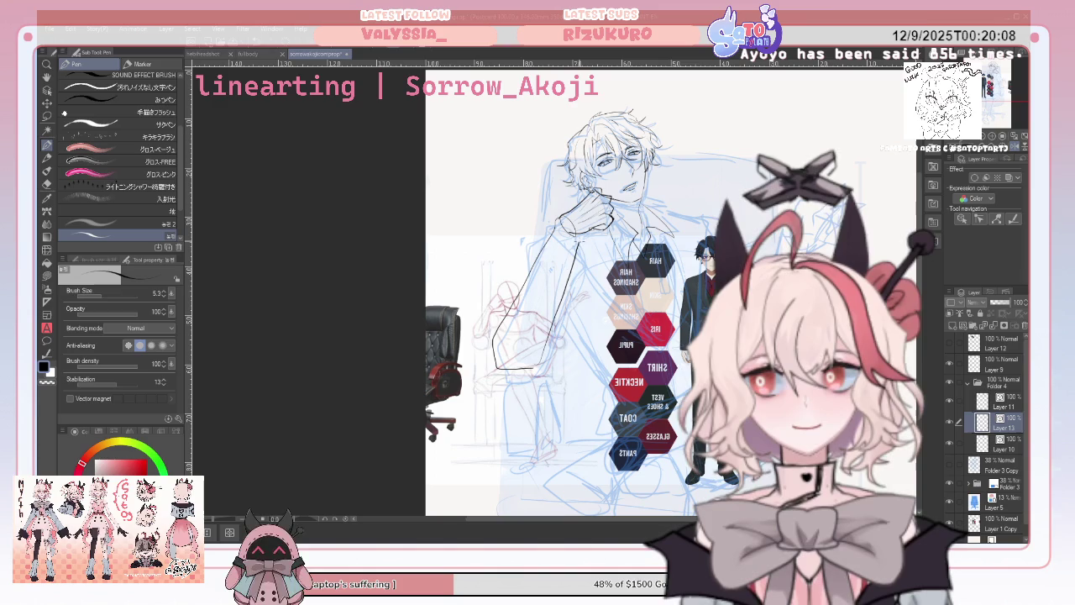
{"action": "key", "text": "h"}
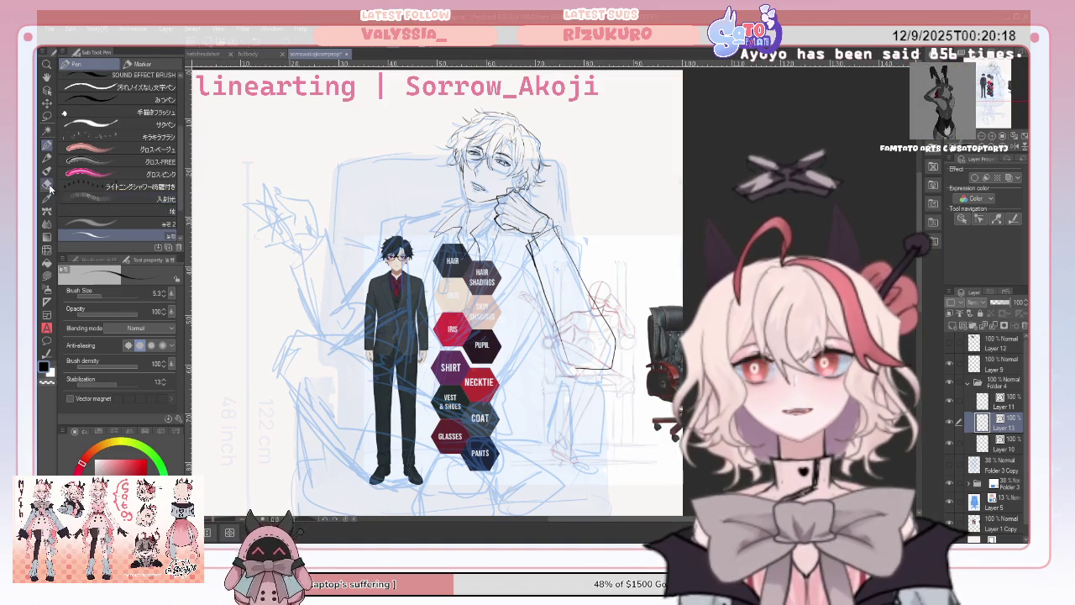
{"action": "key", "text": "e"}
{"action": "left_click", "coordinate": [537, 252]}
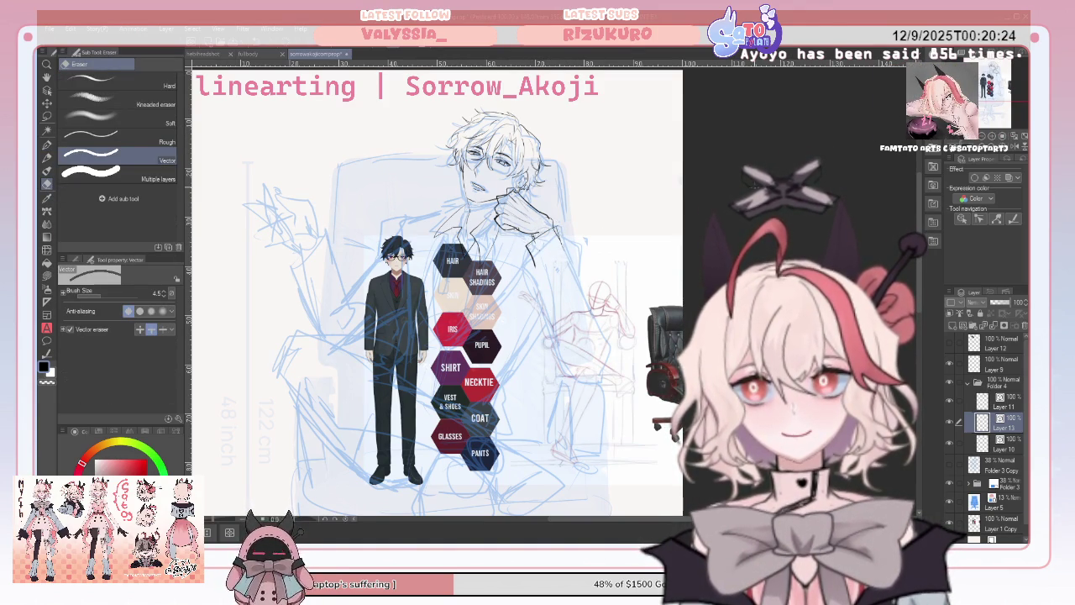
{"action": "scroll", "coordinate": [471, 319], "scroll_direction": "up", "scroll_amount": 5}
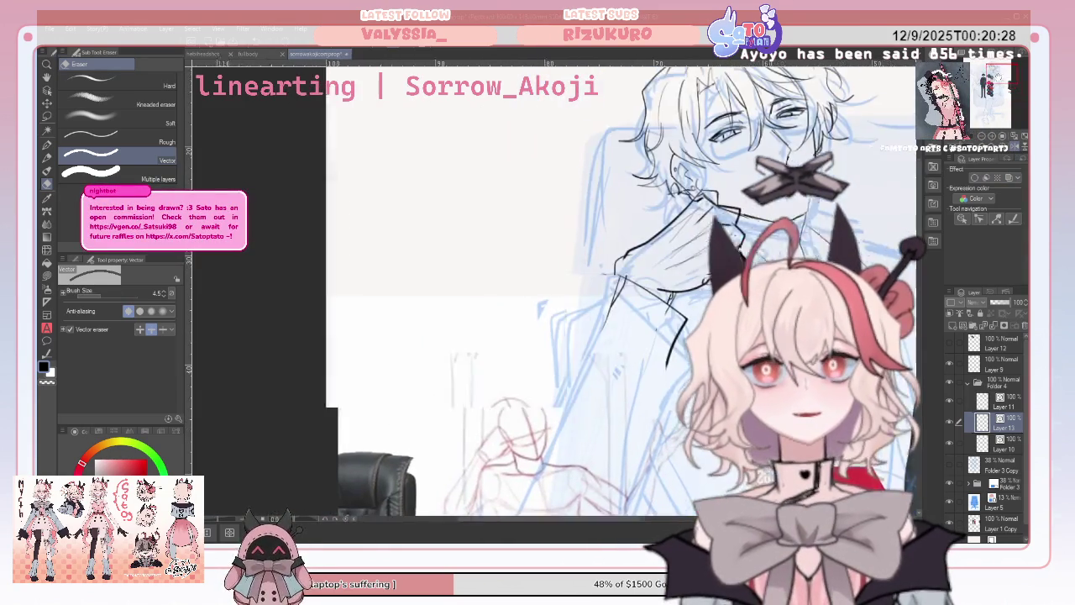
On Layer 13, ink the cuff lines left of the hand and flip the view back to normal.
{"action": "scroll", "coordinate": [554, 294], "scroll_direction": "up", "scroll_amount": 4}
{"action": "left_click", "coordinate": [1005, 398]}
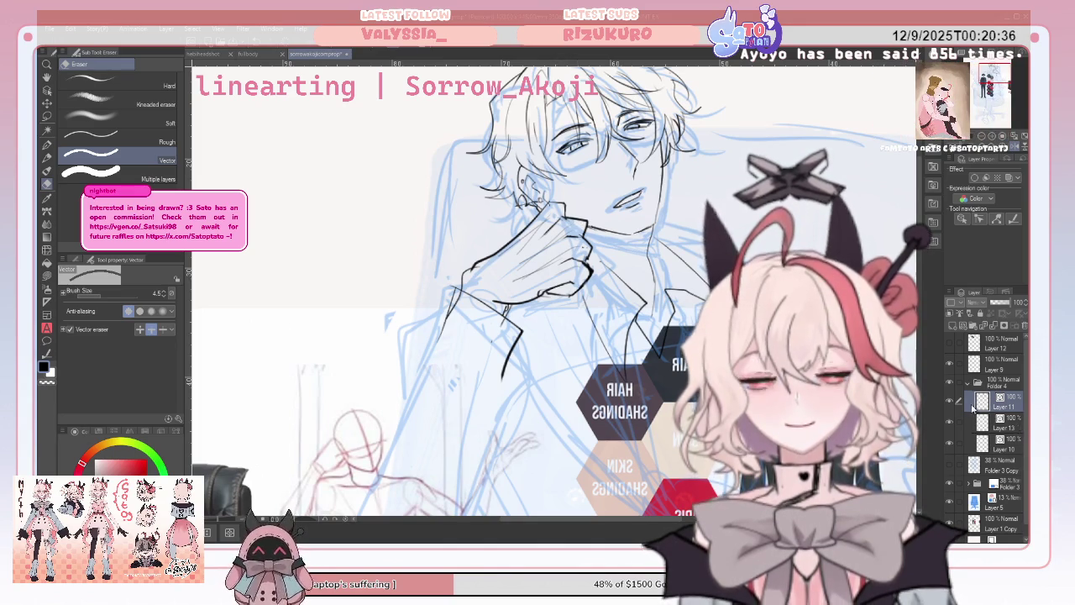
{"action": "left_click", "coordinate": [999, 424]}
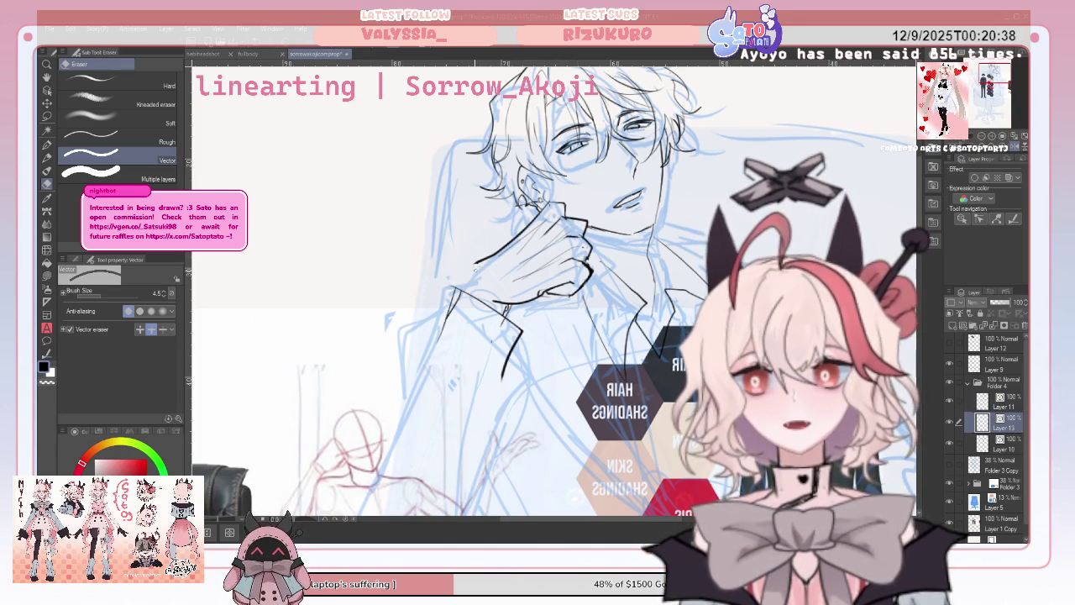
{"action": "key", "text": "p"}
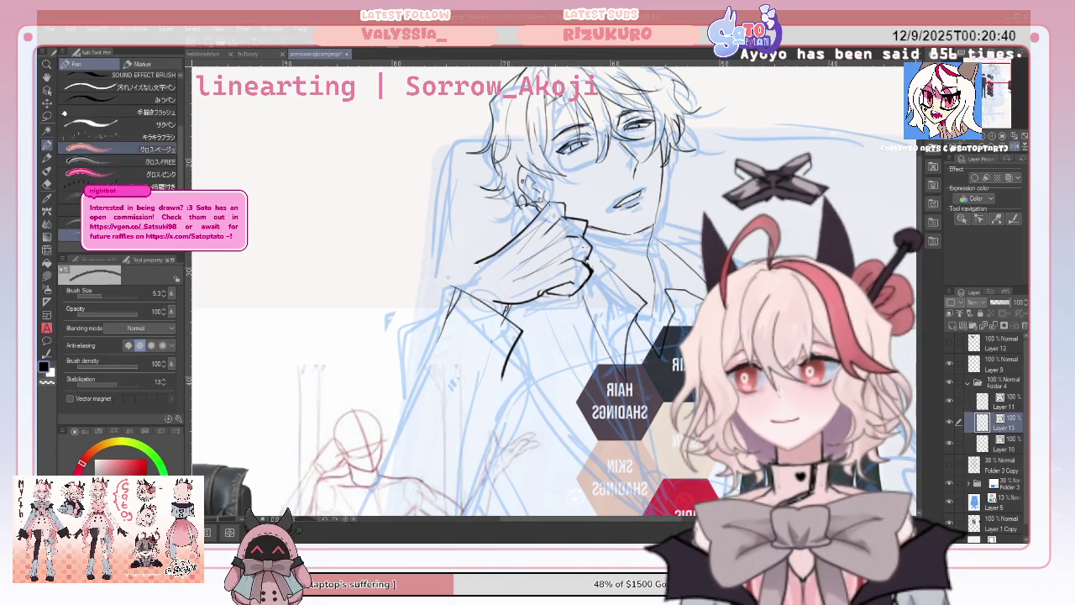
{"action": "left_click_drag", "start_coordinate": [478, 261], "coordinate": [457, 288]}
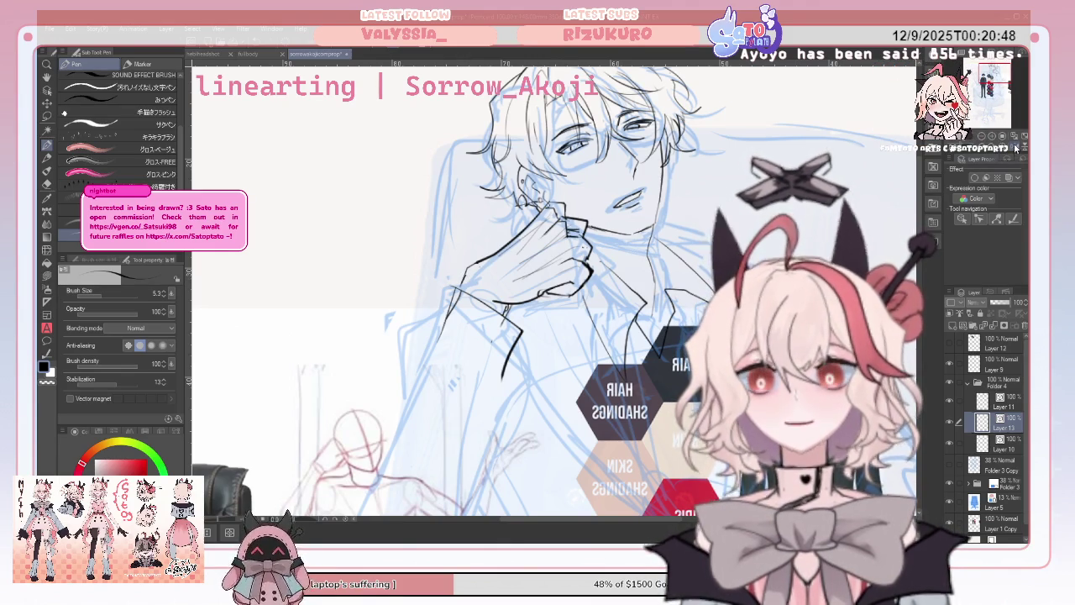
{"action": "key", "text": "h"}
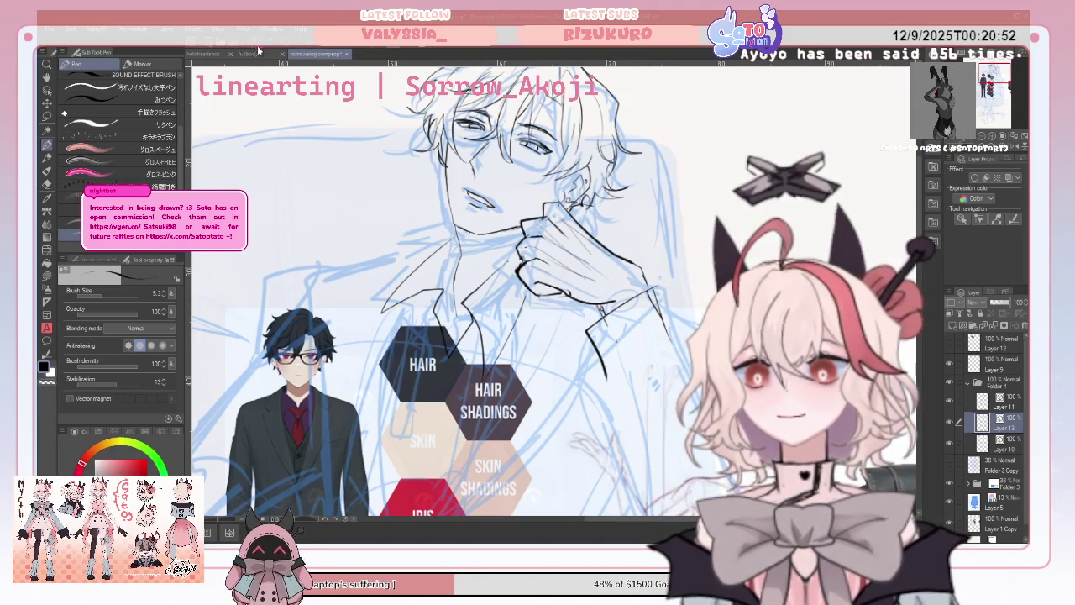
Erase stray strokes and ink a short line along the jaw, checking it mirrored.
{"action": "left_click", "coordinate": [47, 190]}
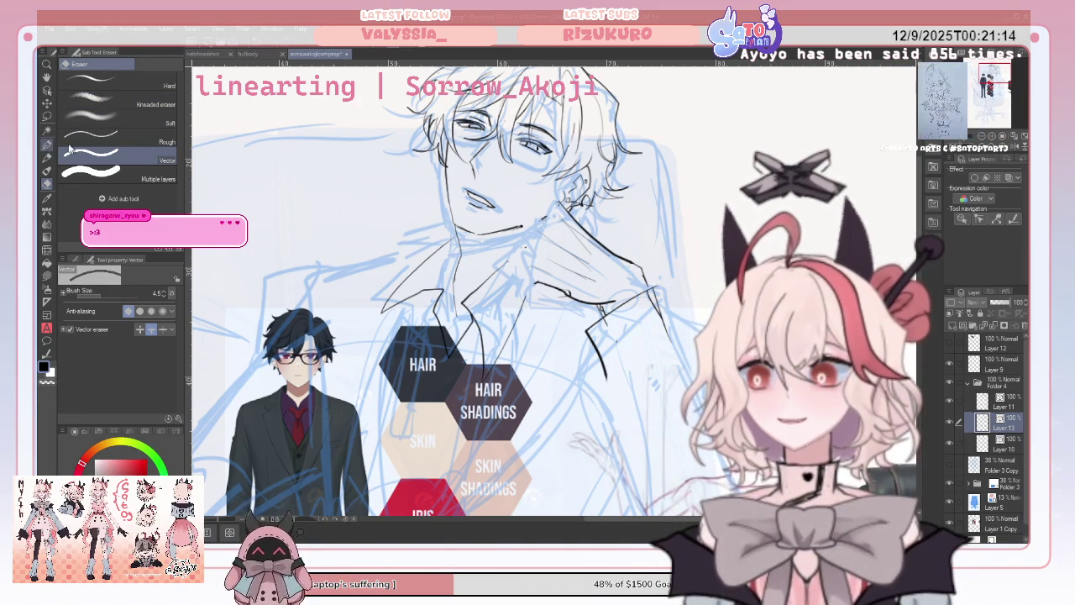
{"action": "key", "text": "p"}
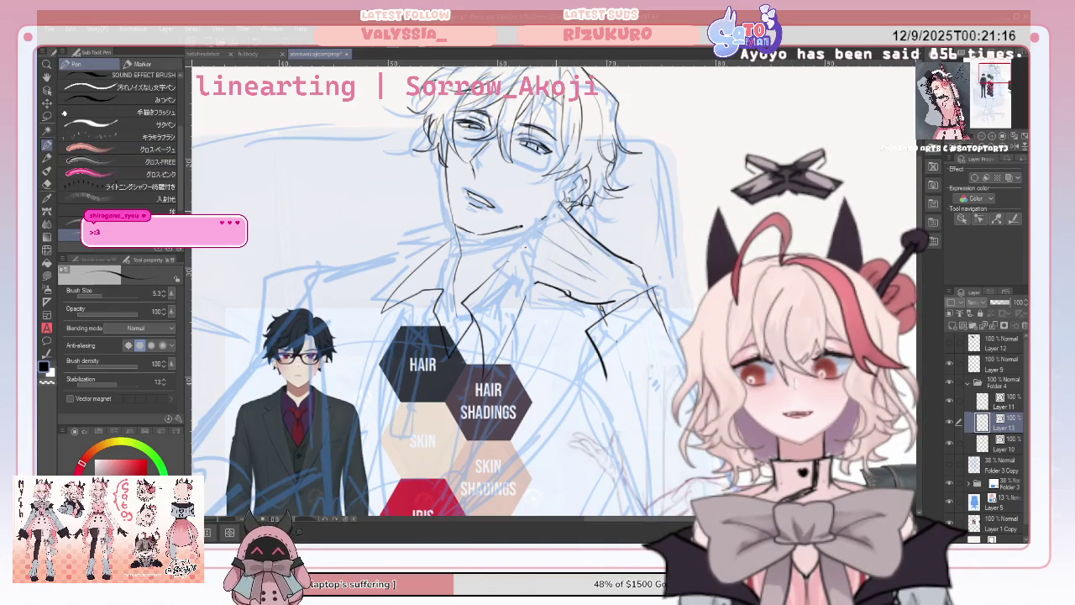
{"action": "left_click_drag", "start_coordinate": [526, 216], "coordinate": [561, 204]}
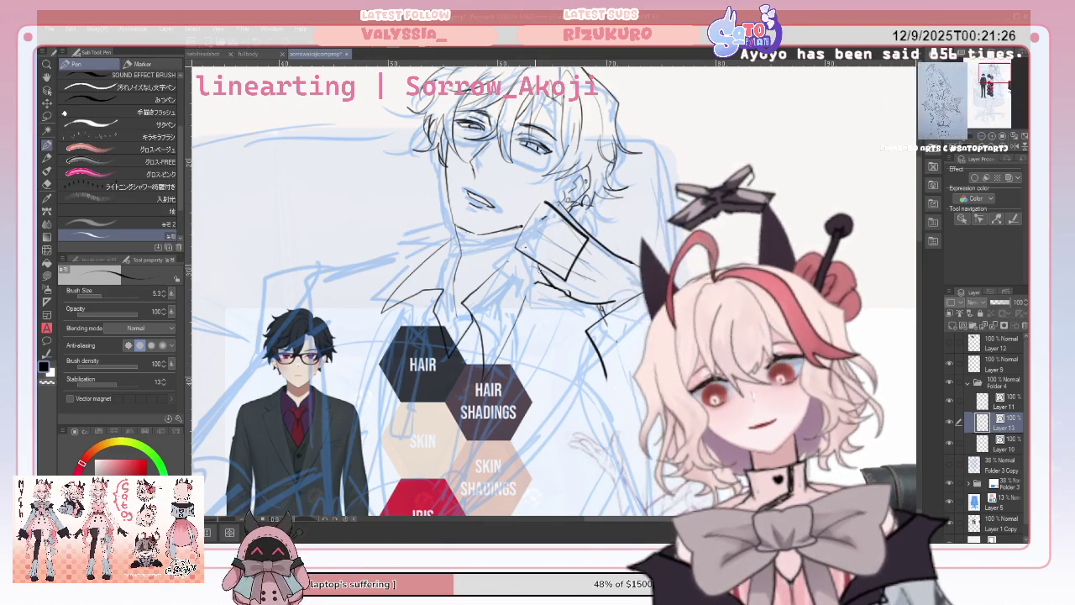
{"action": "key", "text": "h"}
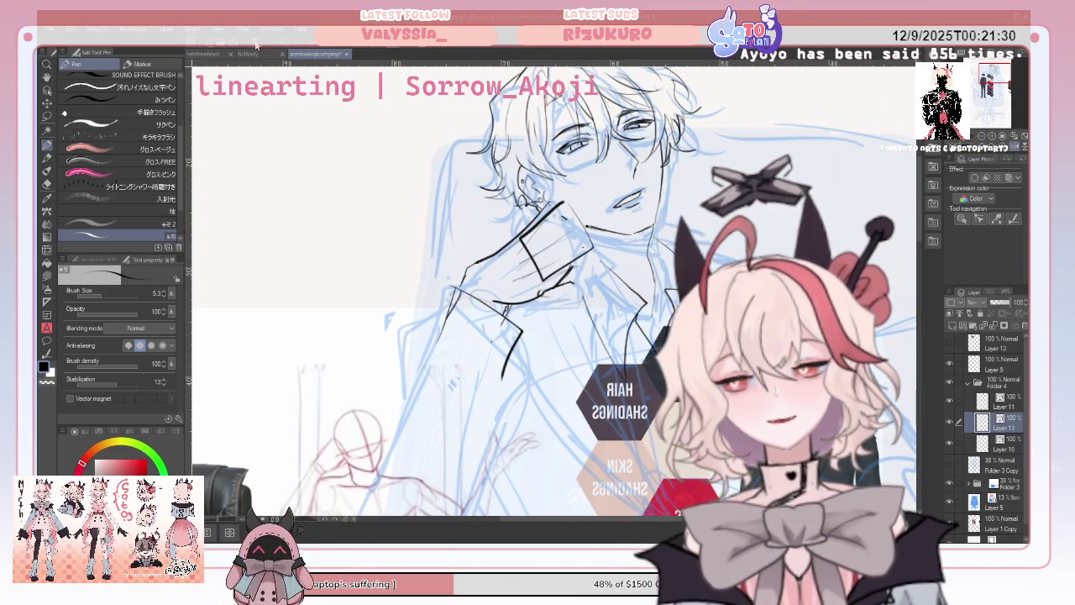
Undo and erase stray collar strokes, then add short collar strokes and finger lines on the gripping hand.
{"action": "key", "text": "ctrl+z"}
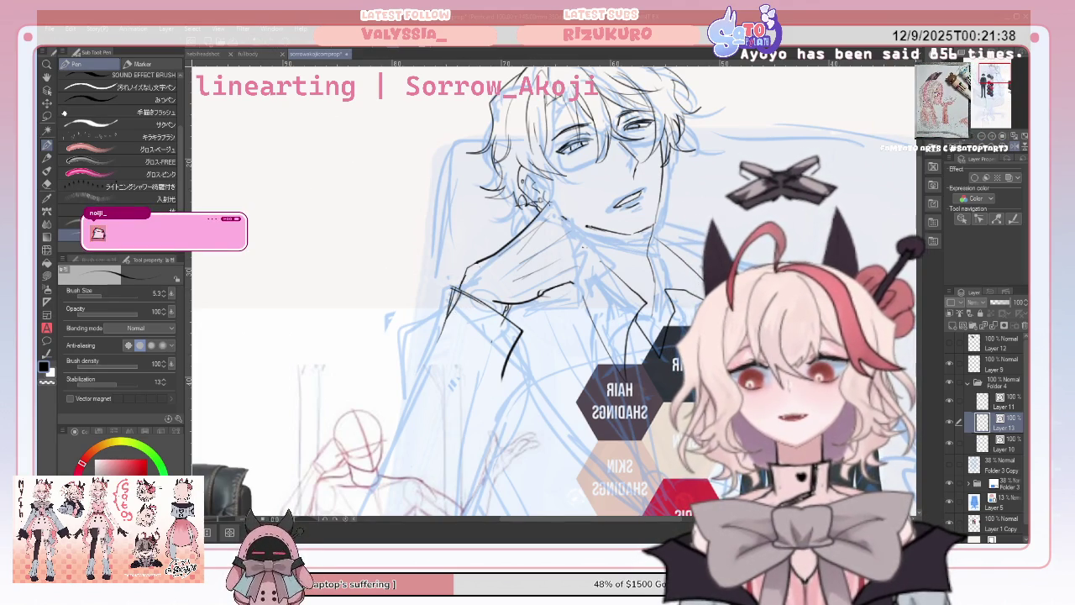
{"action": "left_click", "coordinate": [47, 183]}
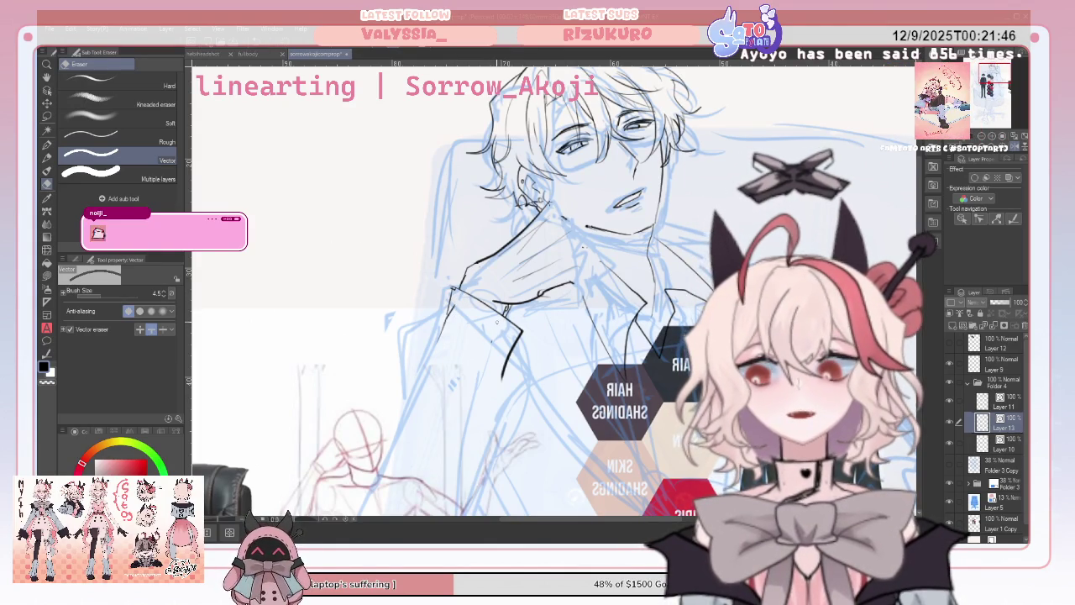
{"action": "key", "text": "p"}
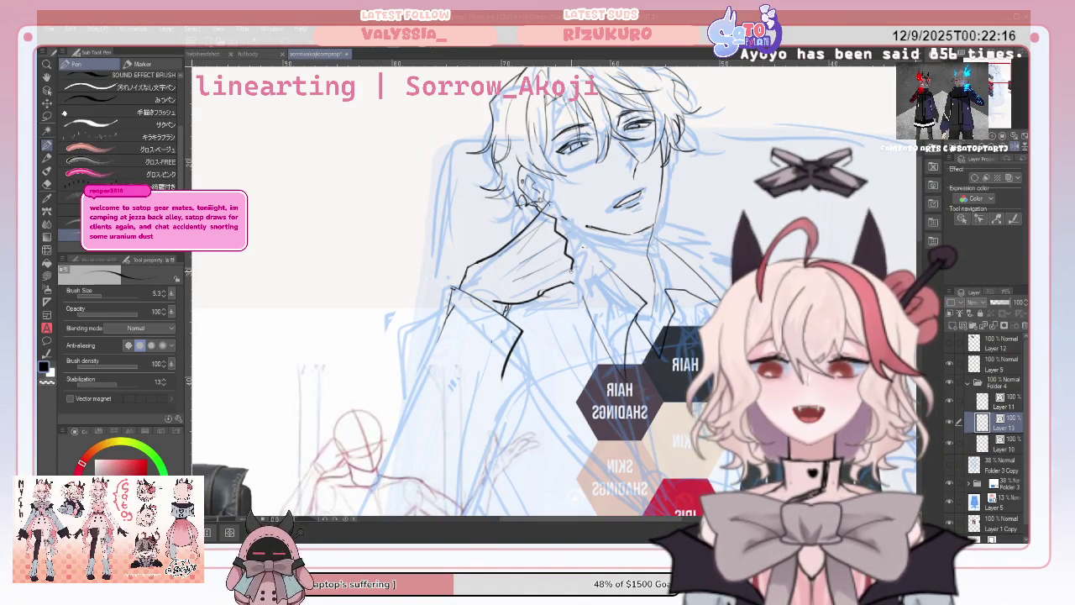
{"action": "left_click_drag", "start_coordinate": [574, 283], "coordinate": [552, 299]}
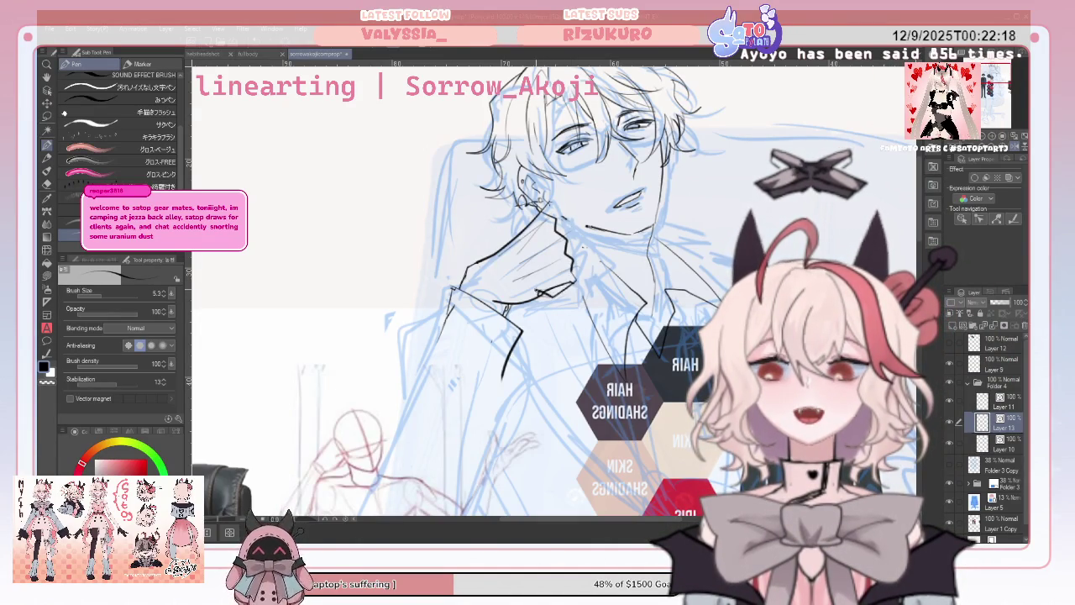
{"action": "mouse_move", "coordinate": [575, 259]}
{"action": "left_mouse_down"}
{"action": "mouse_move", "coordinate": [564, 269]}
{"action": "mouse_move", "coordinate": [585, 251]}
{"action": "left_mouse_up"}
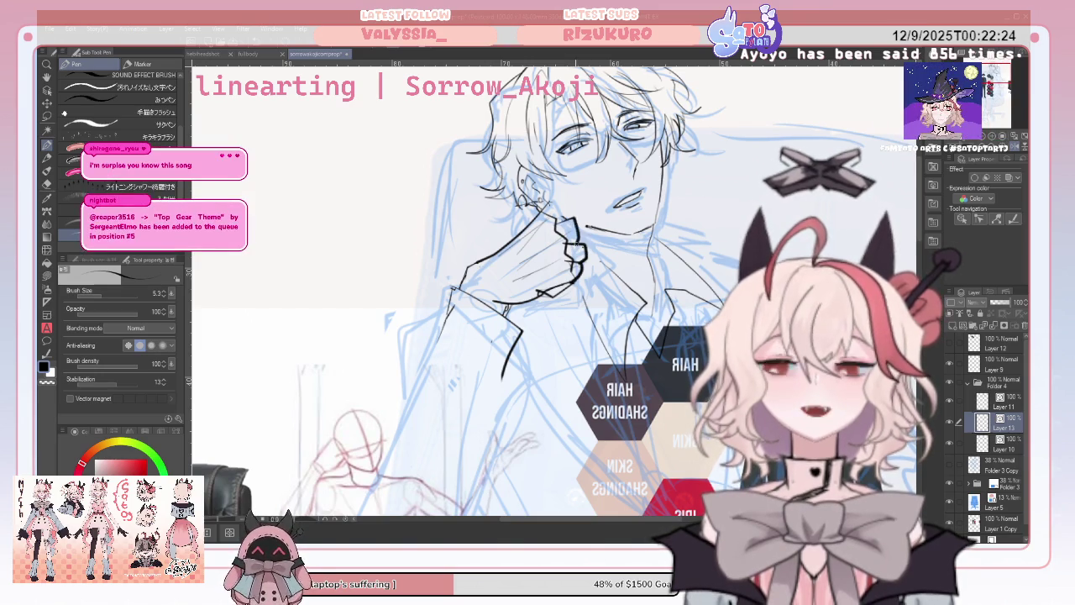
{"action": "left_click", "coordinate": [1019, 146]}
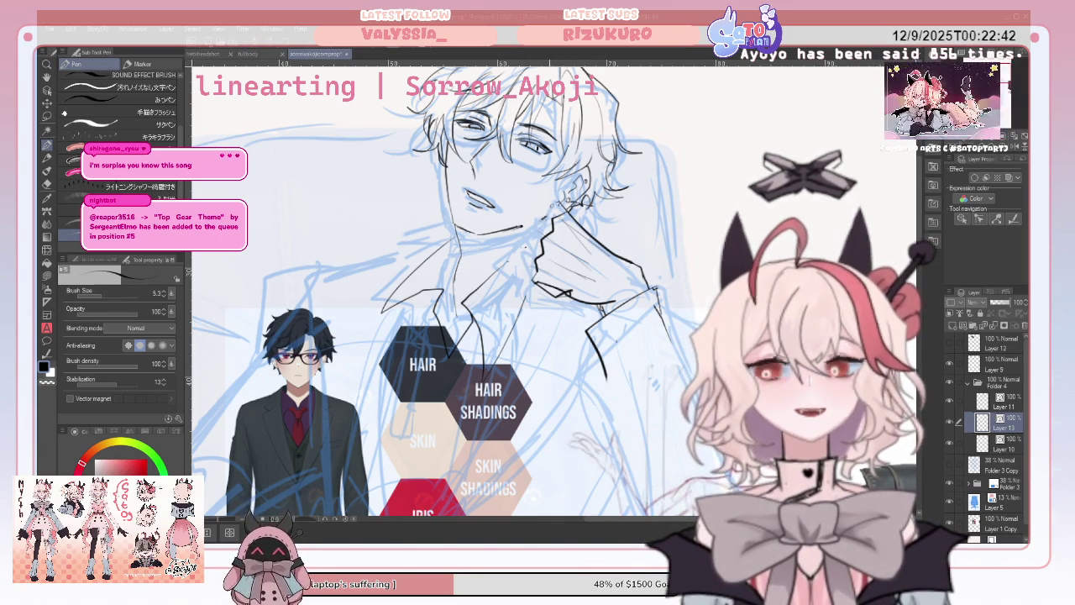
{"action": "left_click_drag", "start_coordinate": [538, 222], "coordinate": [534, 240]}
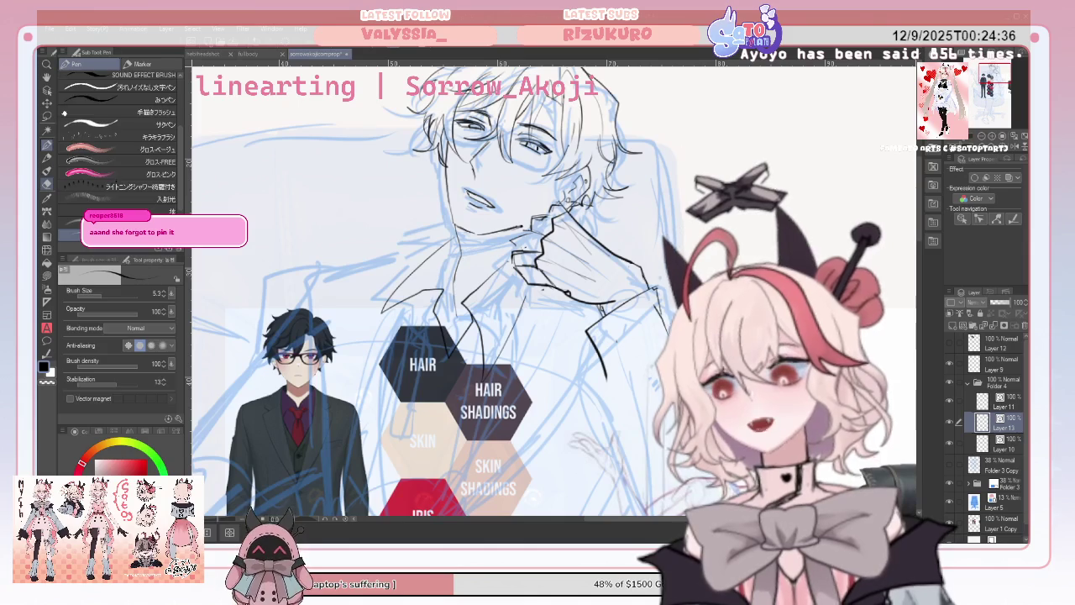
Clean up the hand and collar lines, alternating pen and vector eraser with rotated and mirrored checks.
{"action": "key", "text": "e"}
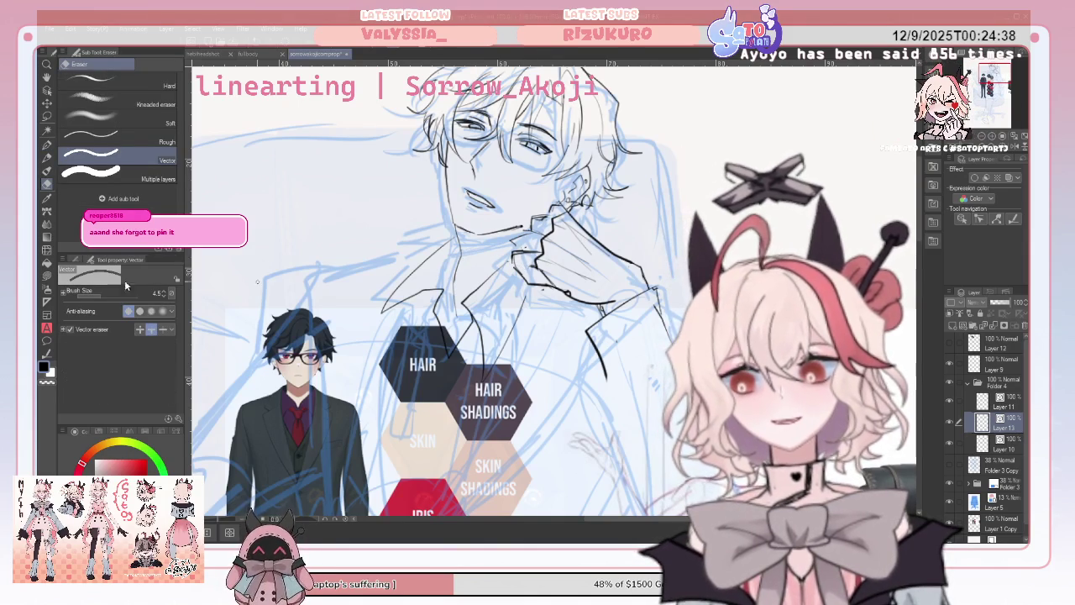
{"action": "key", "text": "p"}
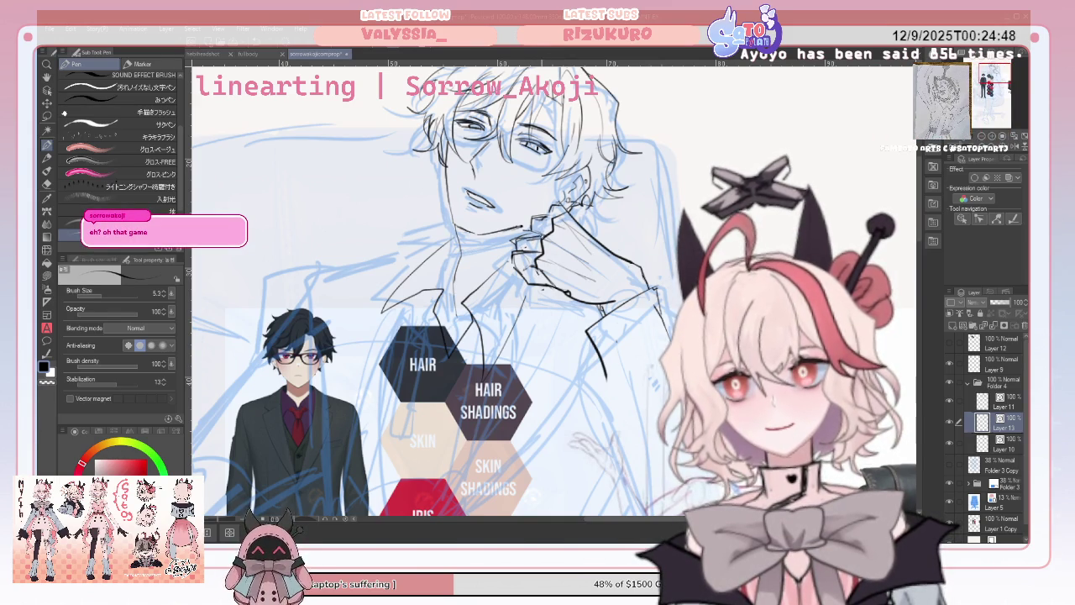
{"action": "left_click", "coordinate": [1019, 147]}
{"action": "left_click", "coordinate": [1018, 147]}
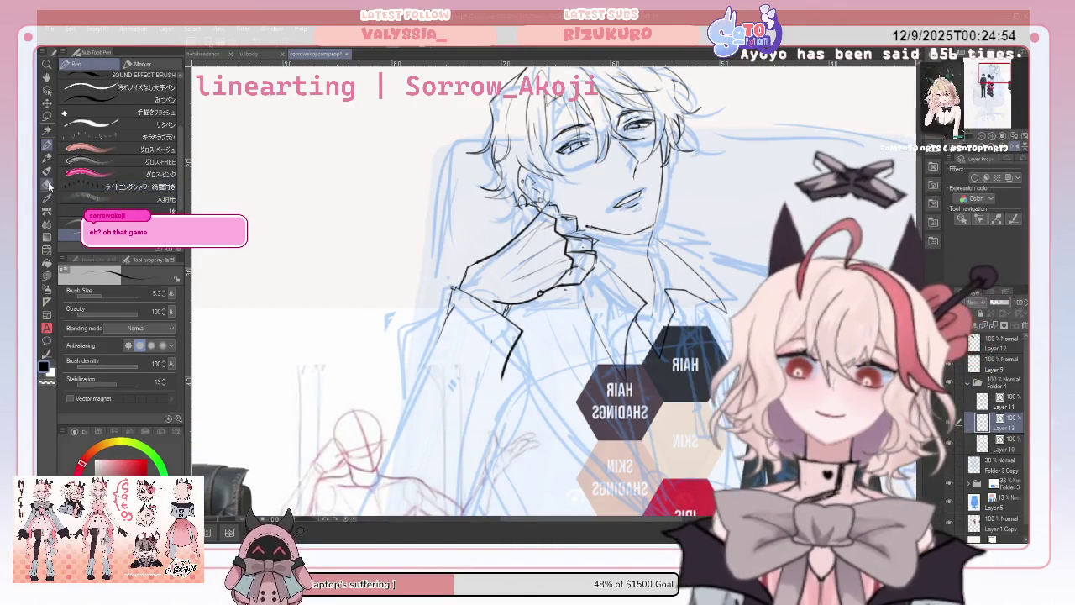
{"action": "key", "text": "e"}
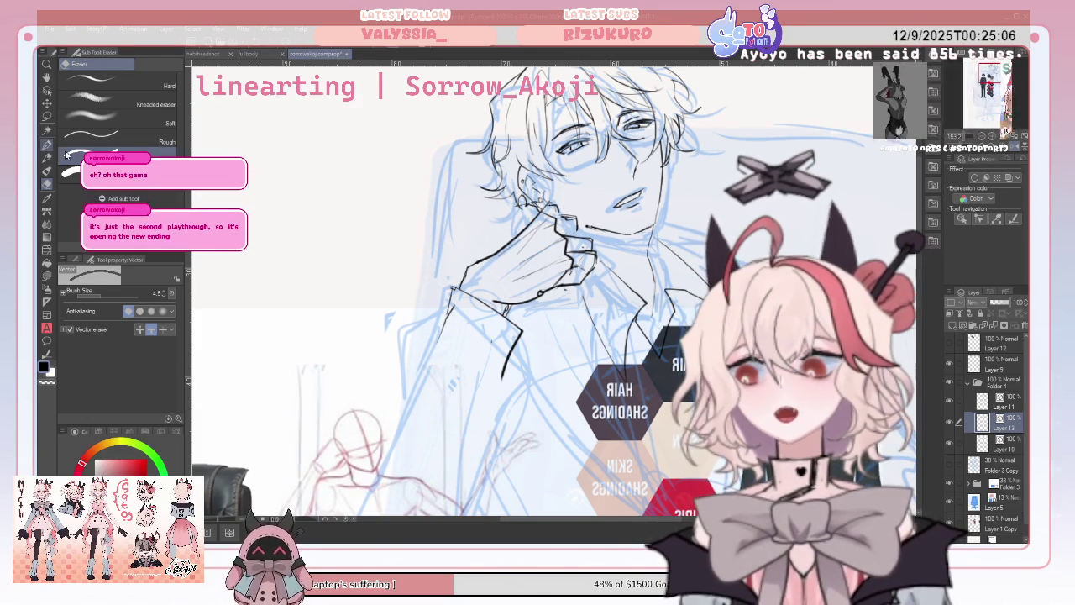
{"action": "key", "text": "p"}
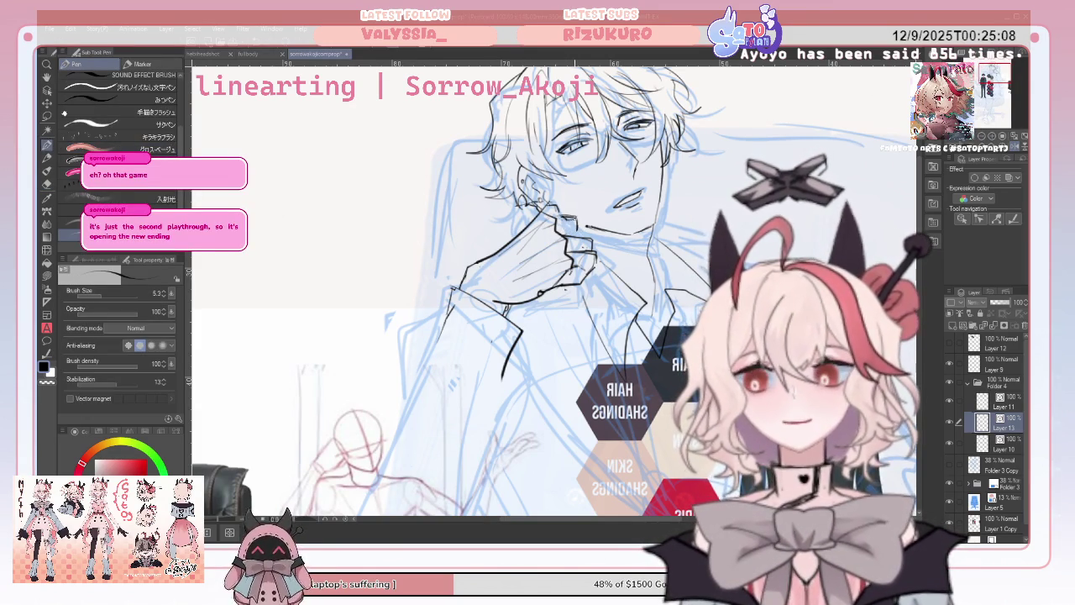
{"action": "left_click", "coordinate": [1013, 139]}
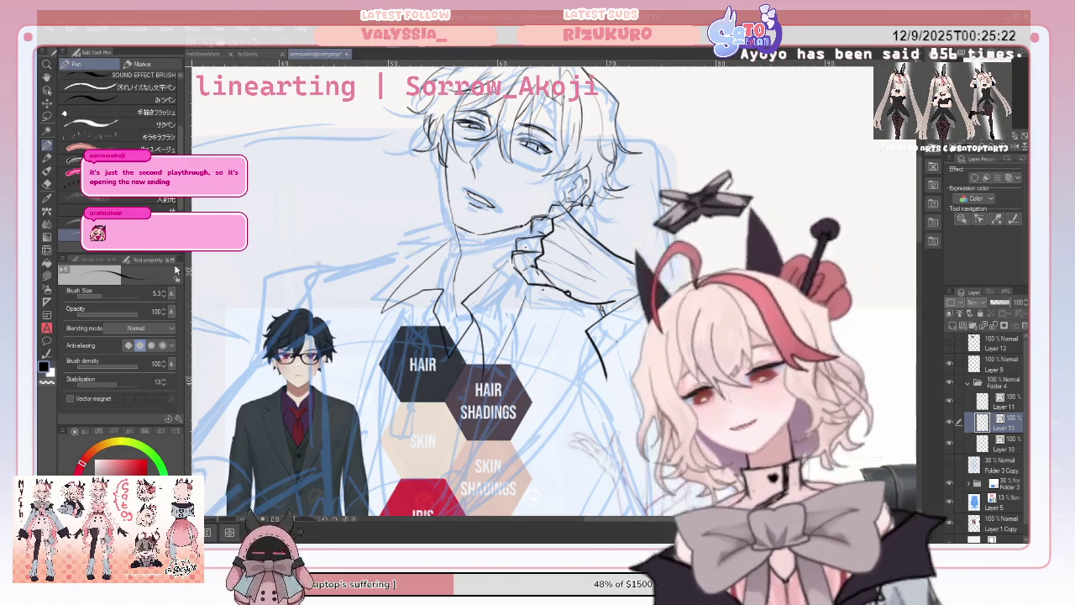
{"action": "key", "text": "e"}
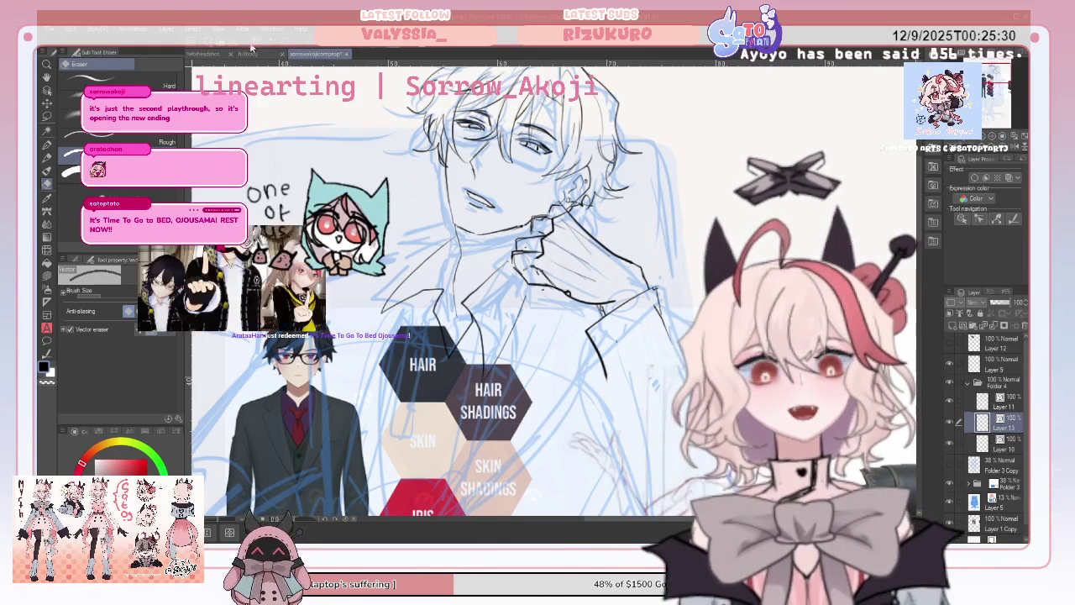
{"action": "key", "text": "p"}
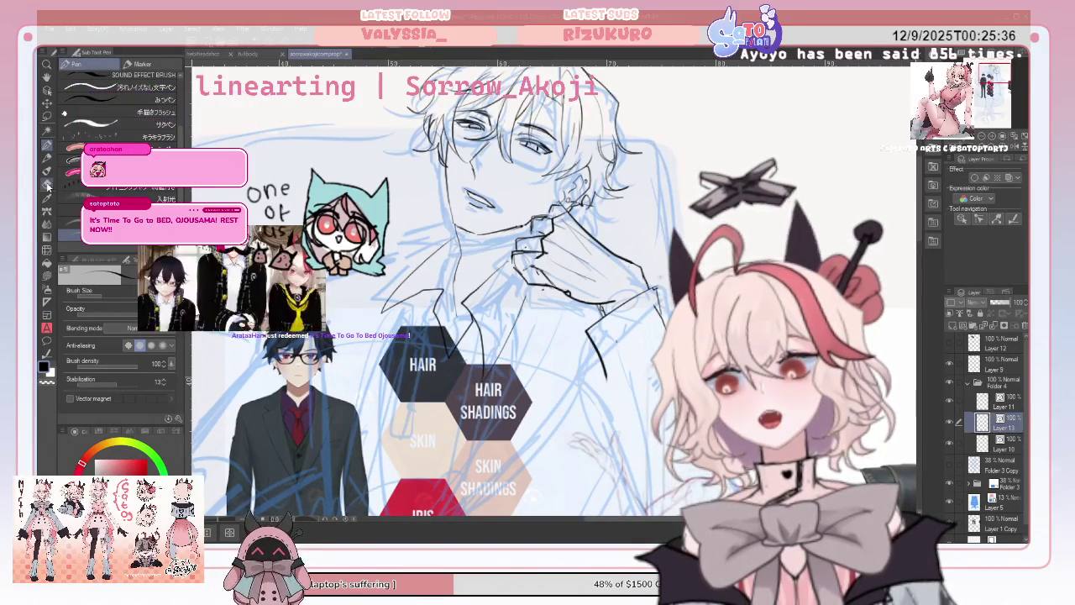
{"action": "key", "text": "e"}
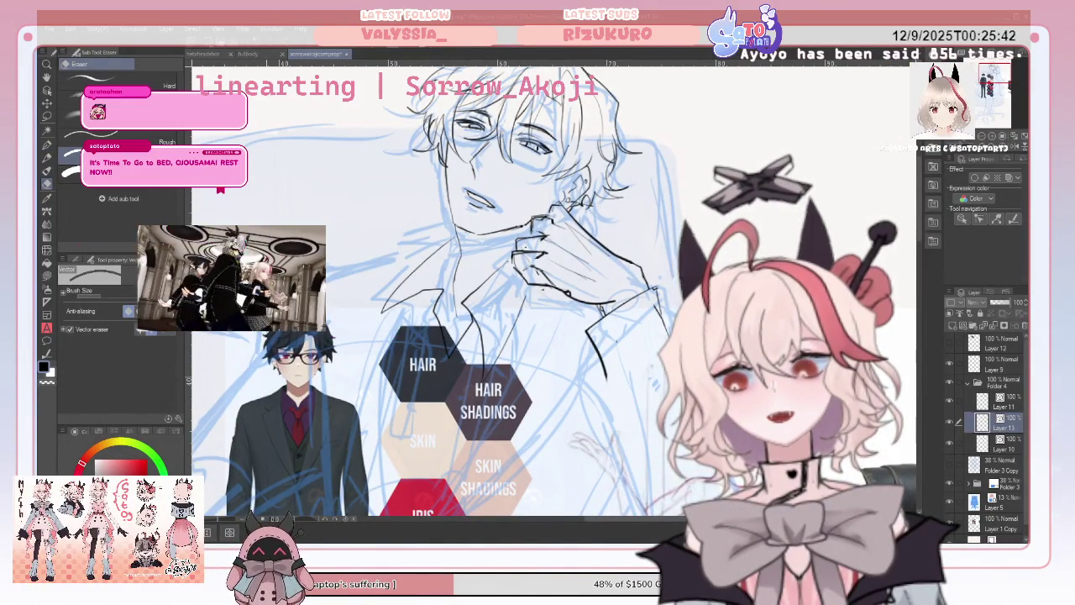
{"action": "key", "text": "p"}
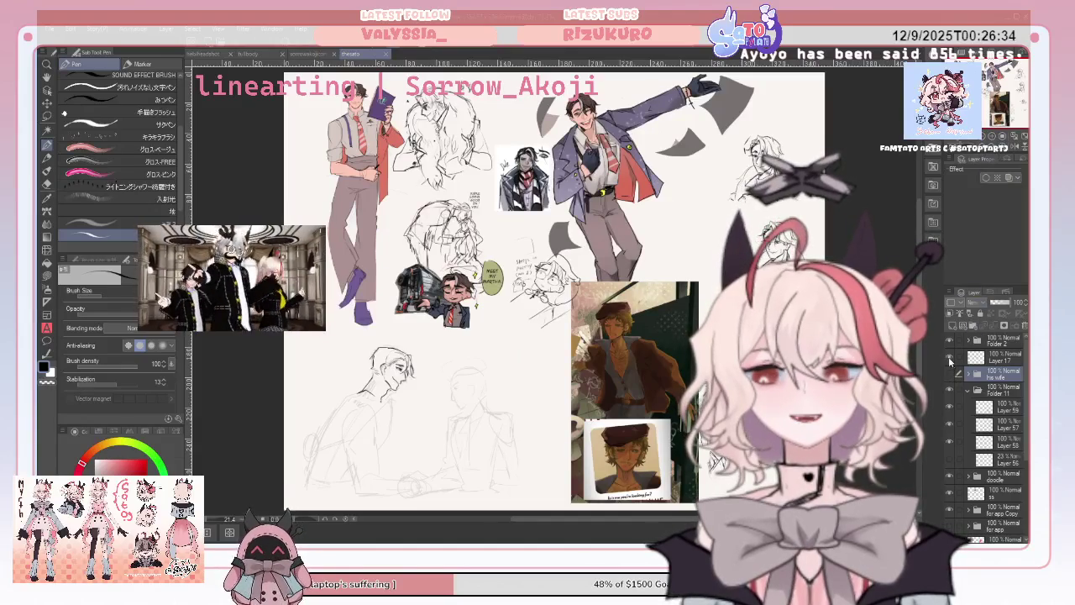
Zoom into the character sketch sheet and compare the coloured reference with the blue-sketch lineart document.
{"action": "key", "text": "ctrl+plus"}
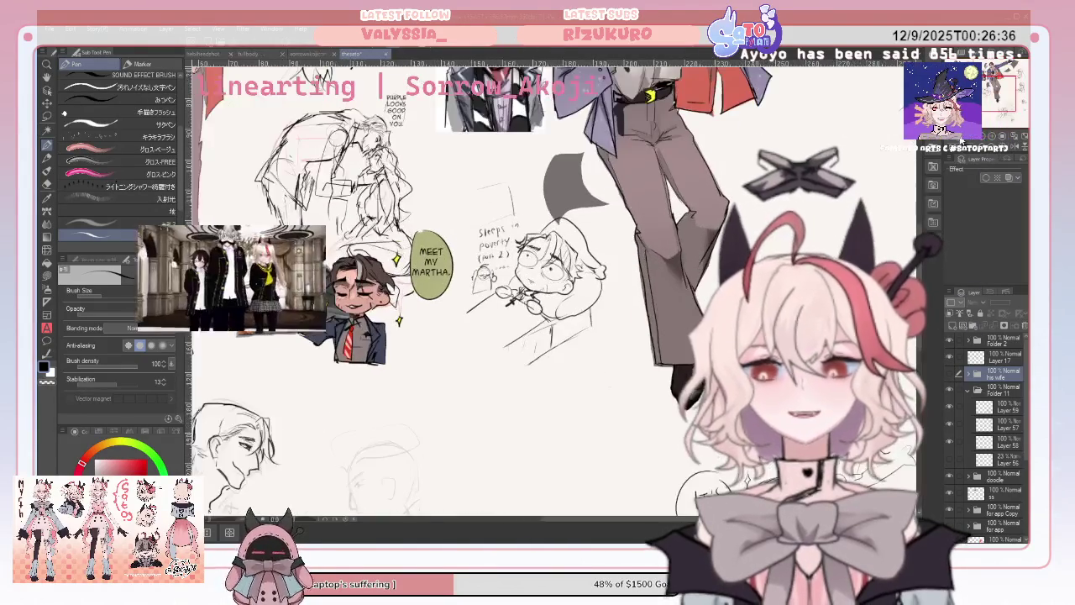
{"action": "scroll", "coordinate": [454, 336], "scroll_direction": "up", "scroll_amount": 3}
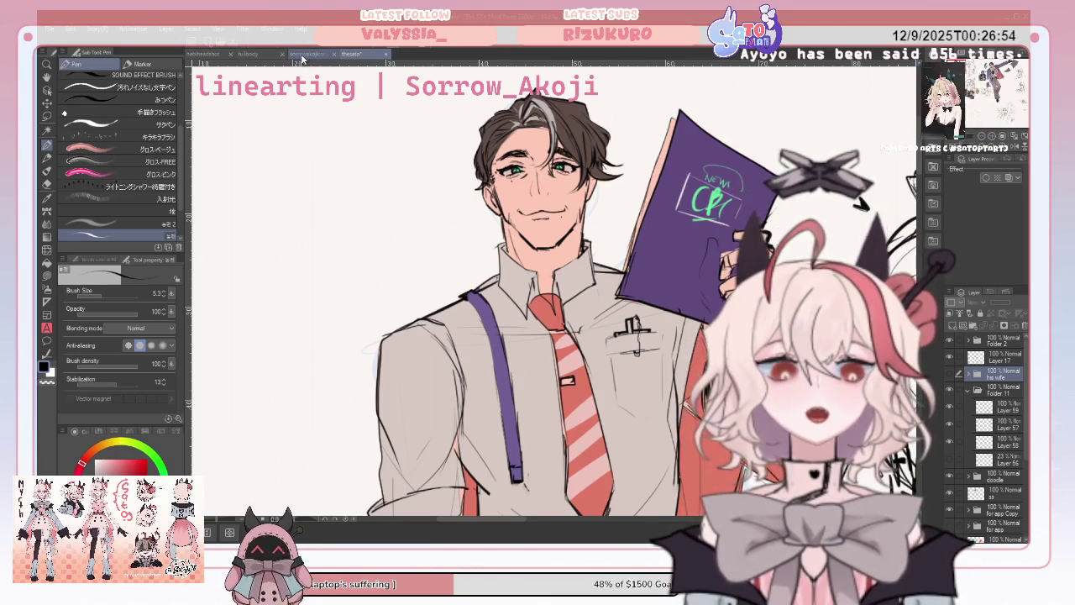
{"action": "left_click", "coordinate": [306, 56]}
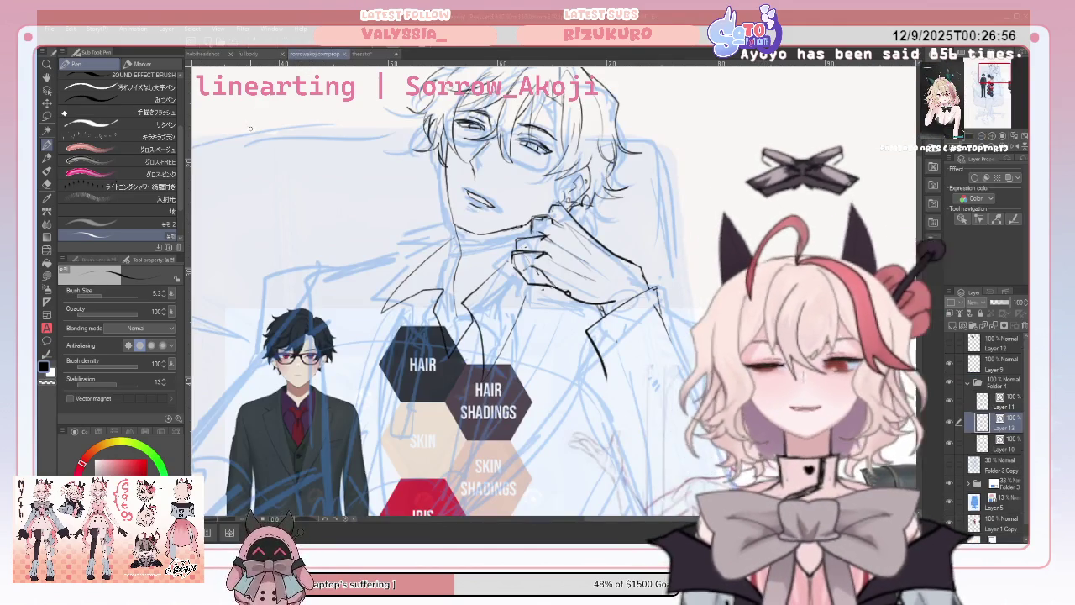
{"action": "key", "text": "e"}
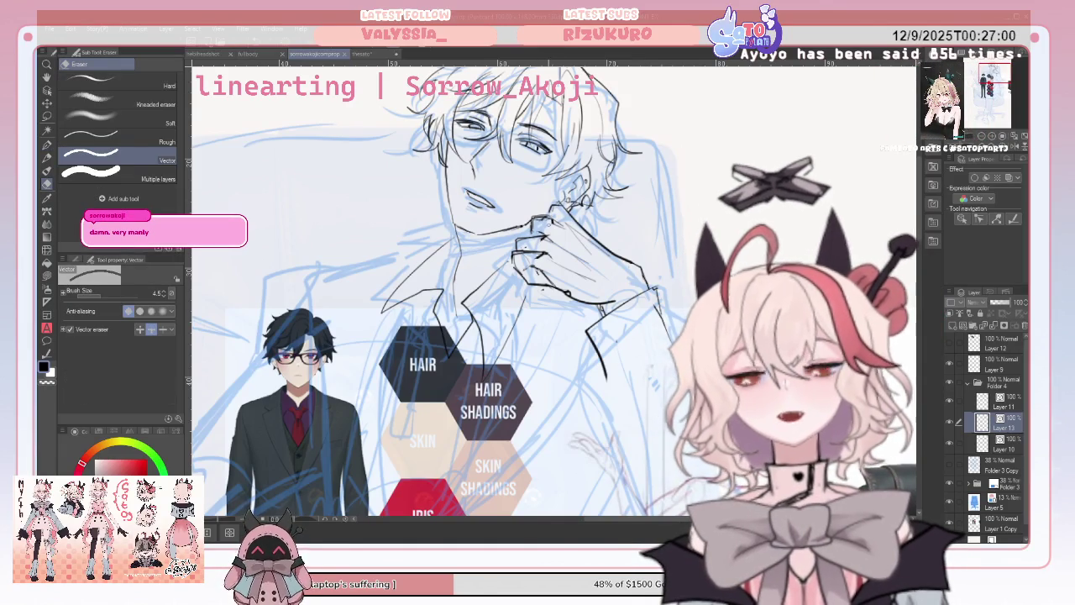
{"action": "left_click", "coordinate": [360, 55]}
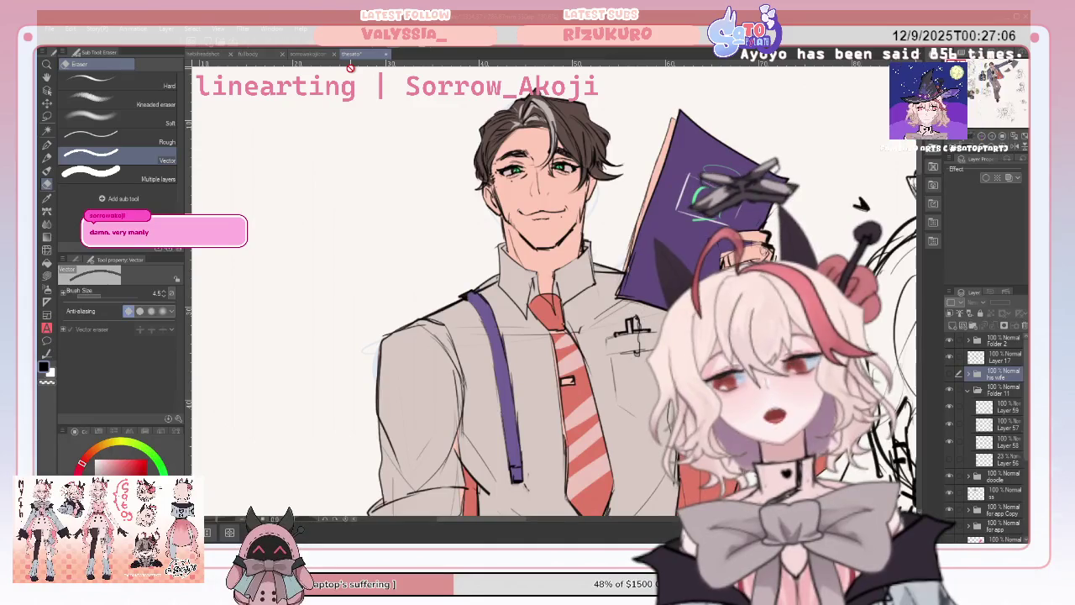
{"action": "left_click", "coordinate": [307, 56]}
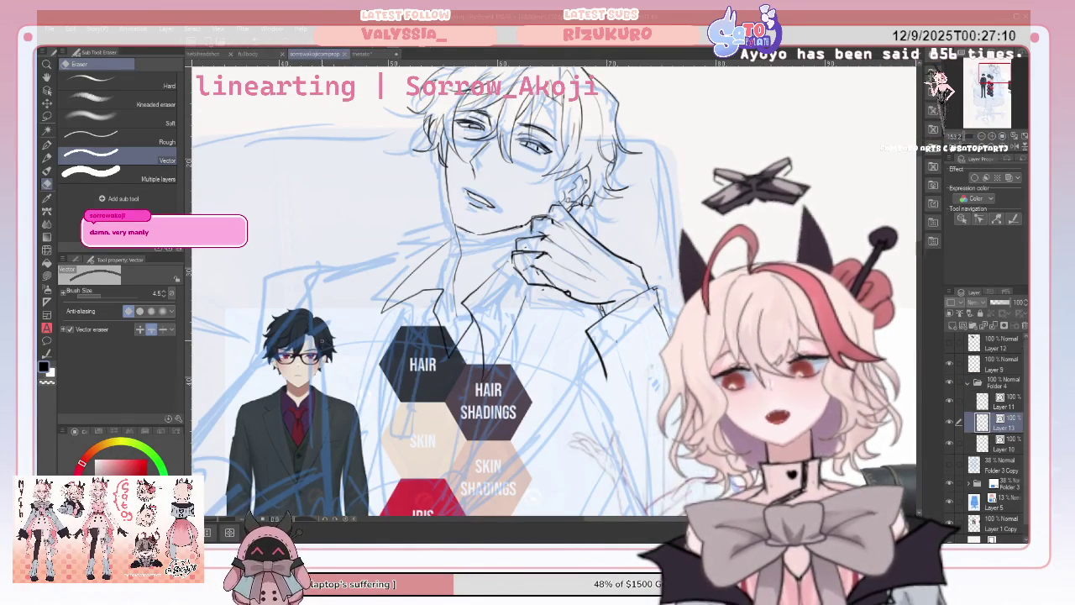
{"action": "left_click", "coordinate": [391, 57]}
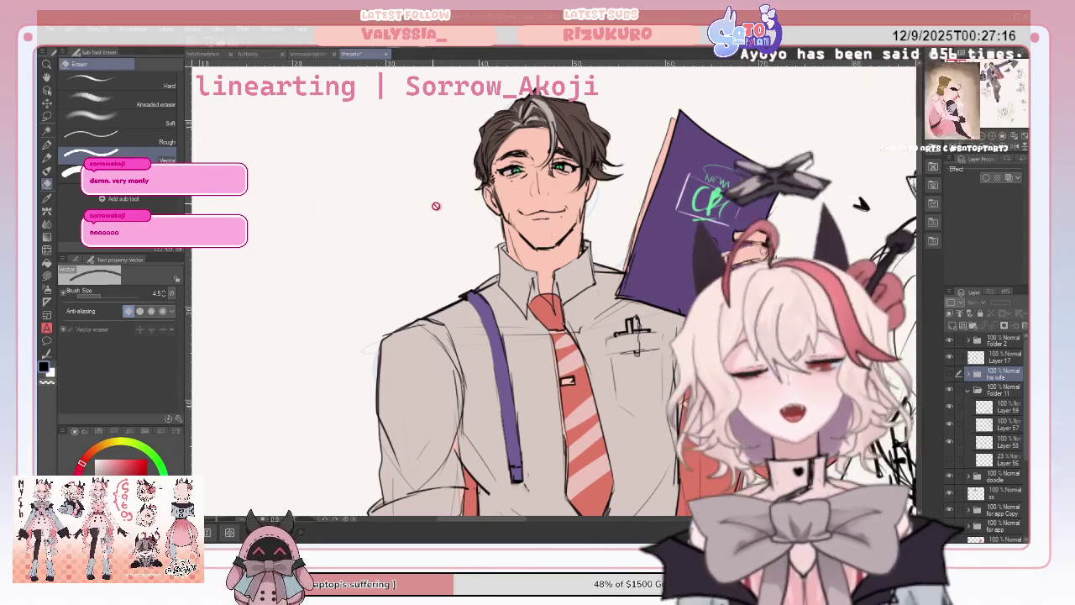
{"action": "left_click", "coordinate": [313, 55]}
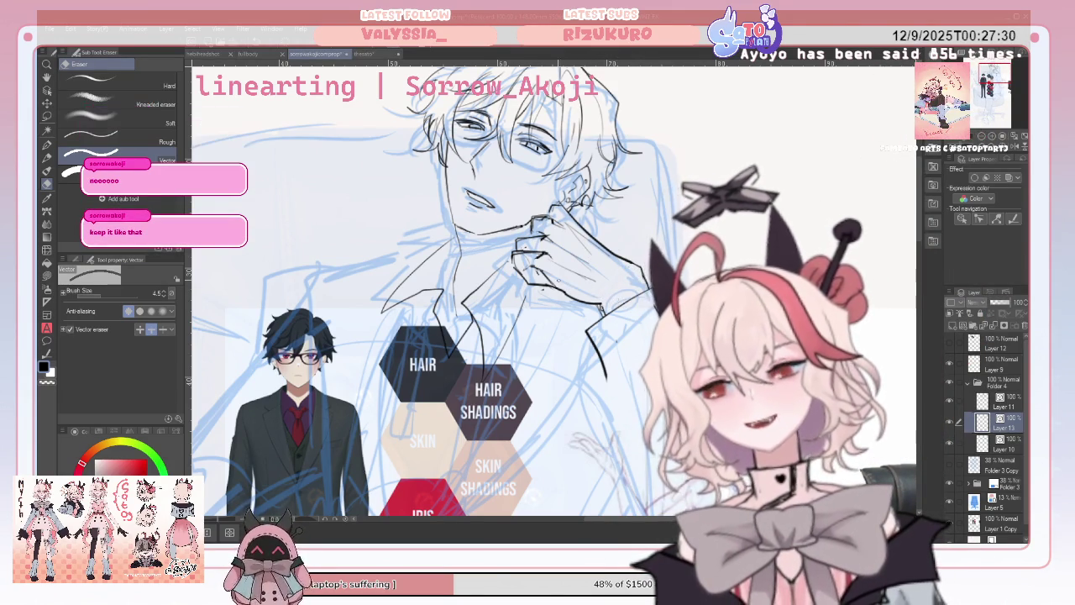
Refine the hair, face and hand lineart with pen and eraser and mirrored checks, ending on Layer 13.
{"action": "key", "text": "p"}
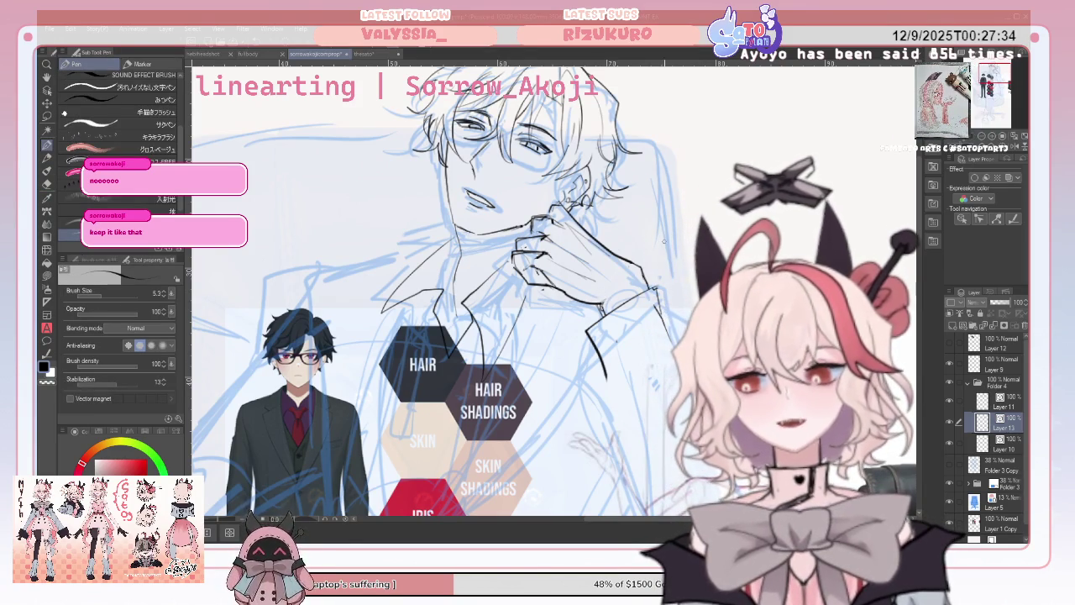
{"action": "key", "text": "h"}
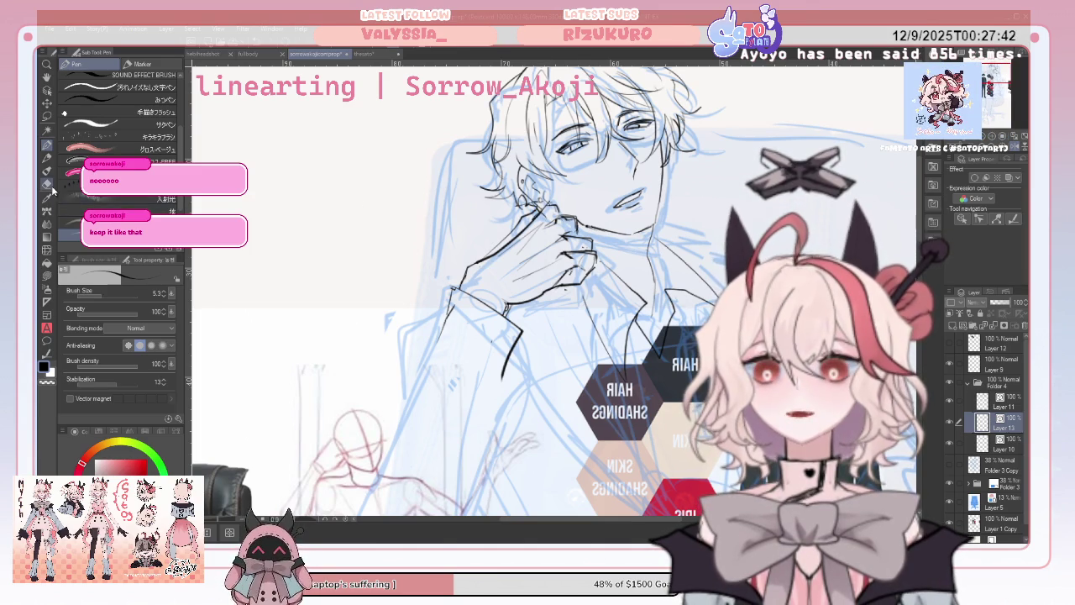
{"action": "key", "text": "e"}
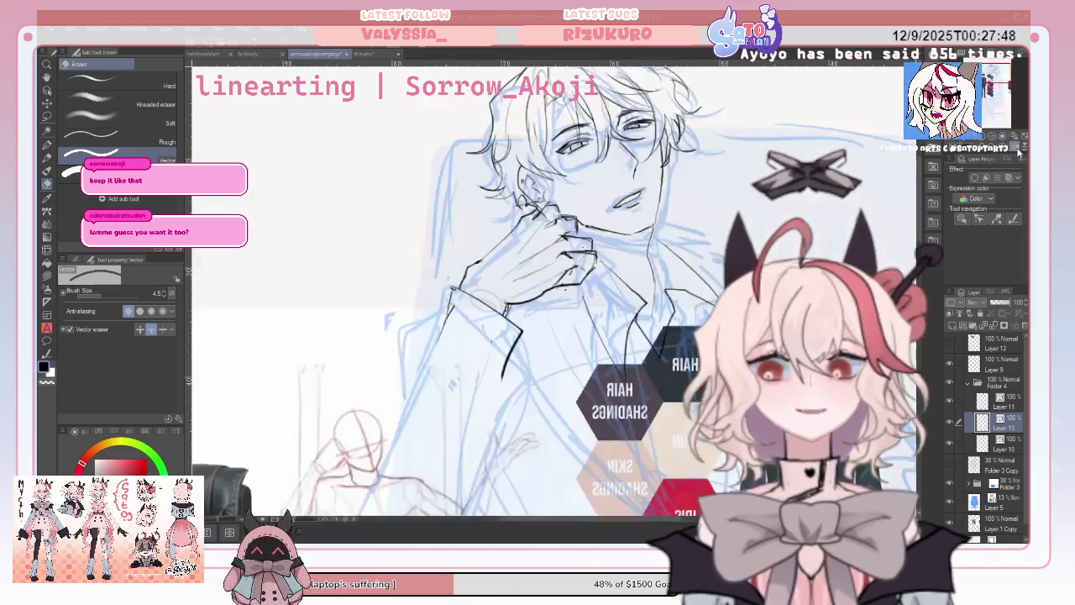
{"action": "key", "text": "h"}
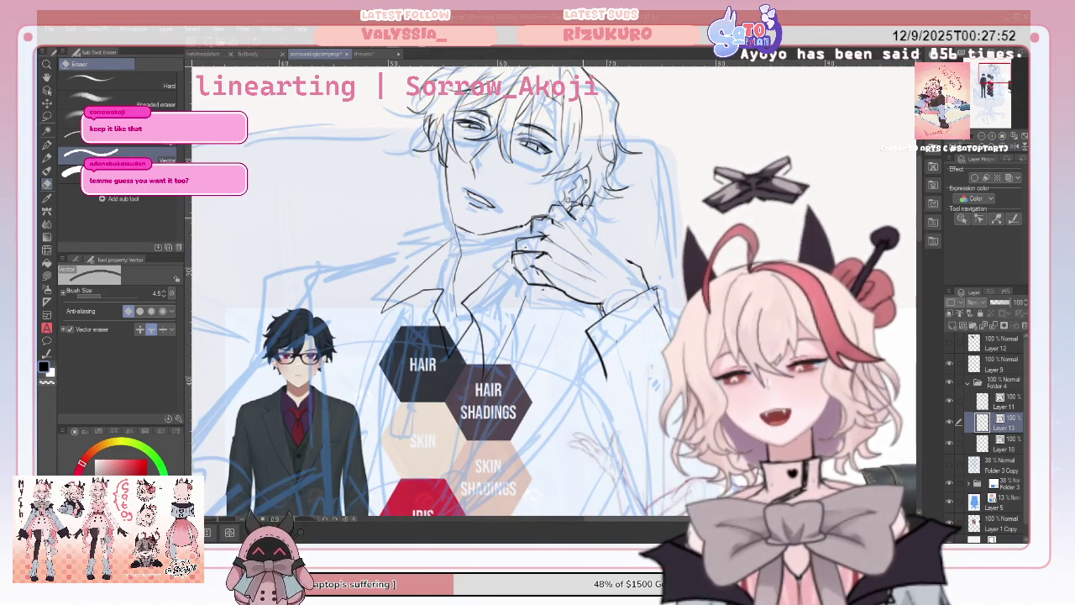
{"action": "left_click", "coordinate": [47, 146]}
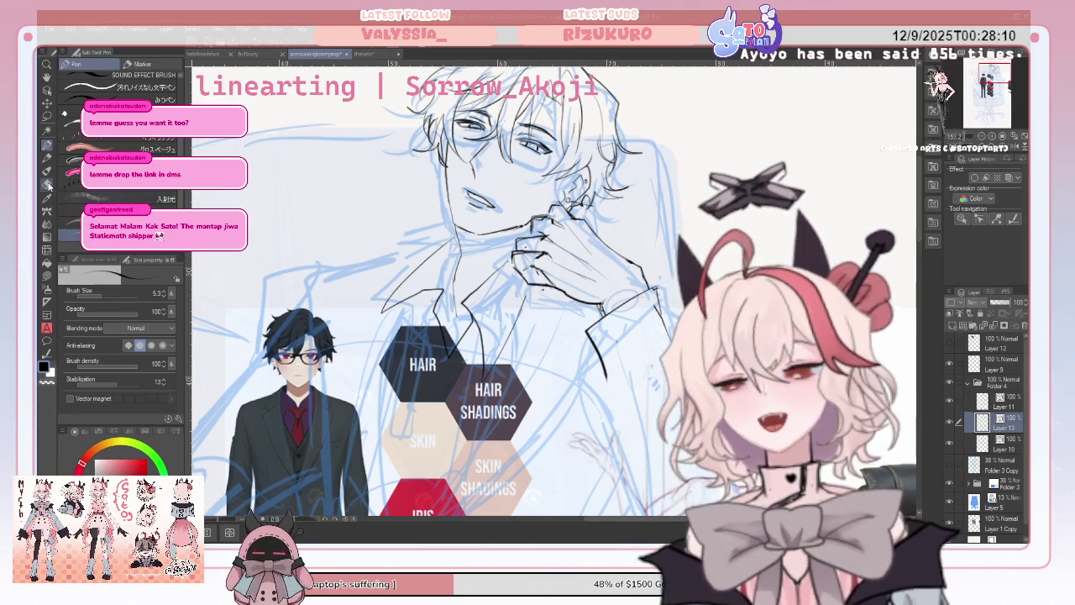
{"action": "key", "text": "e"}
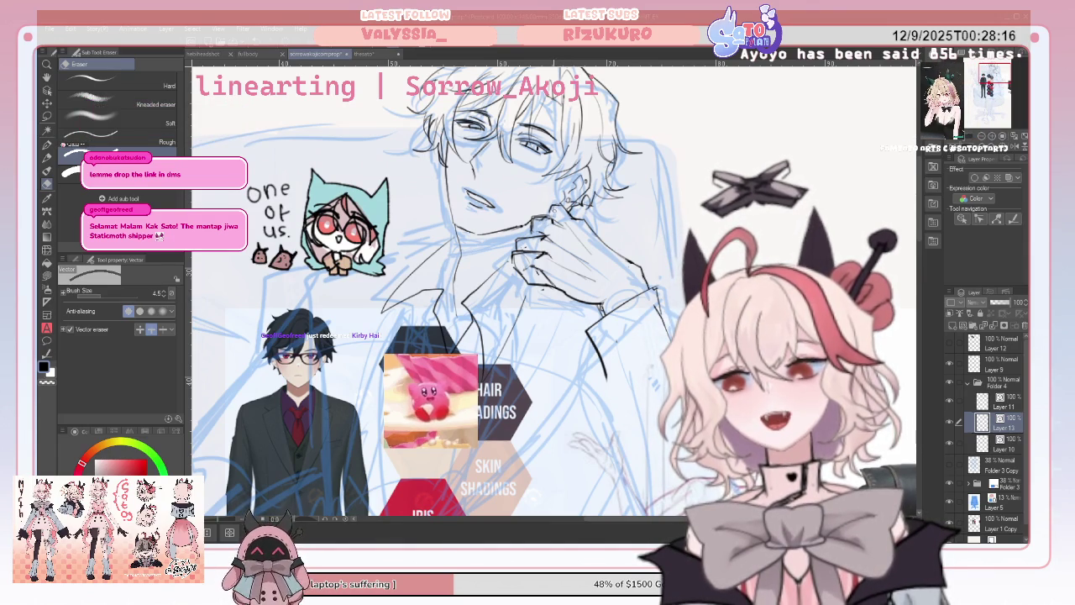
{"action": "left_click", "coordinate": [48, 145]}
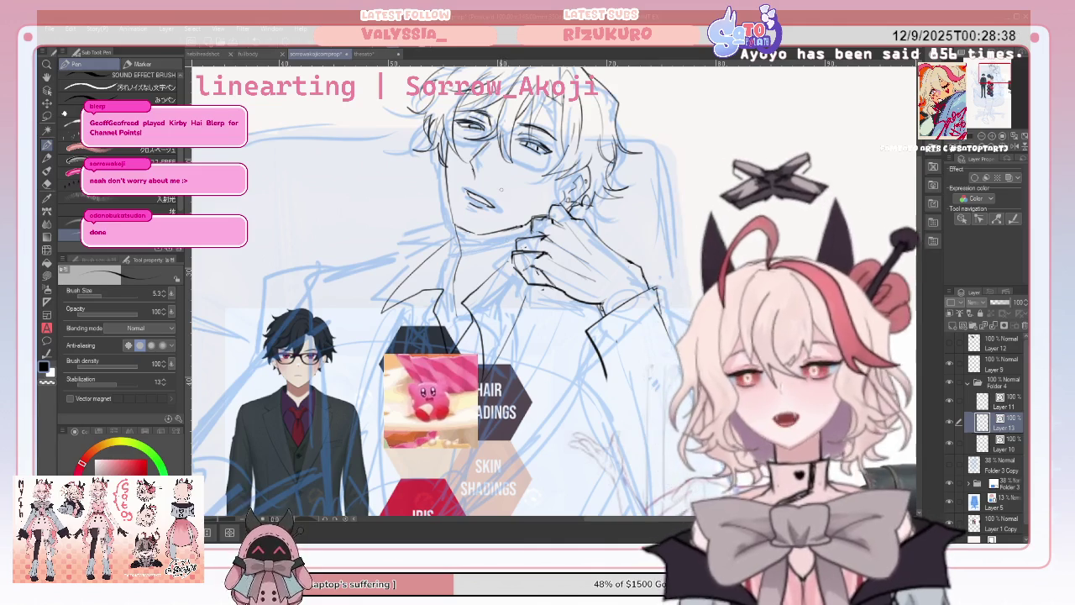
{"action": "key", "text": "e"}
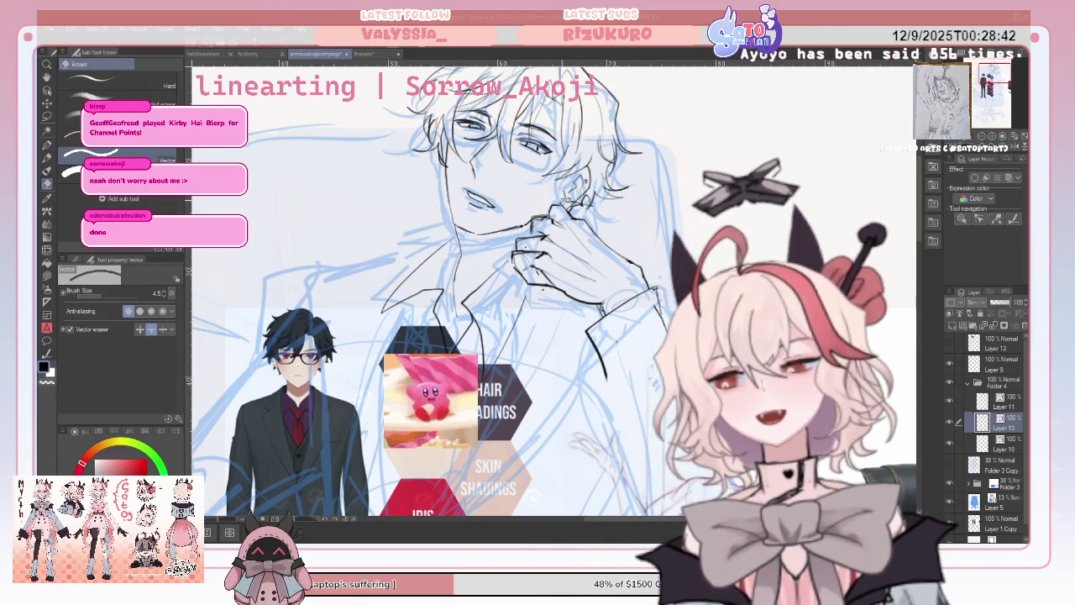
{"action": "key", "text": "alt+bracketright"}
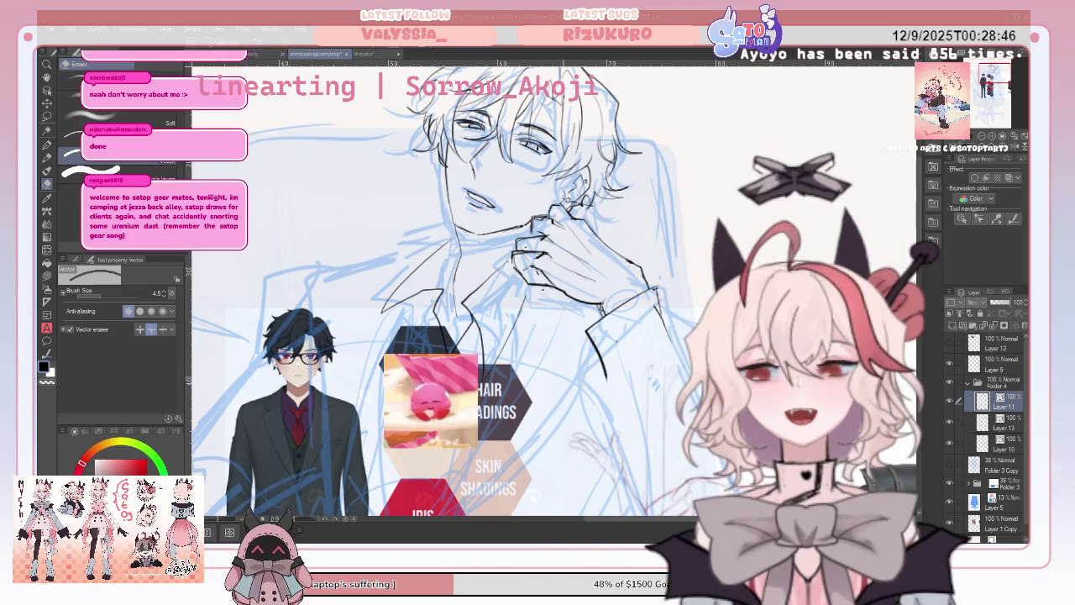
{"action": "left_click", "coordinate": [1012, 417]}
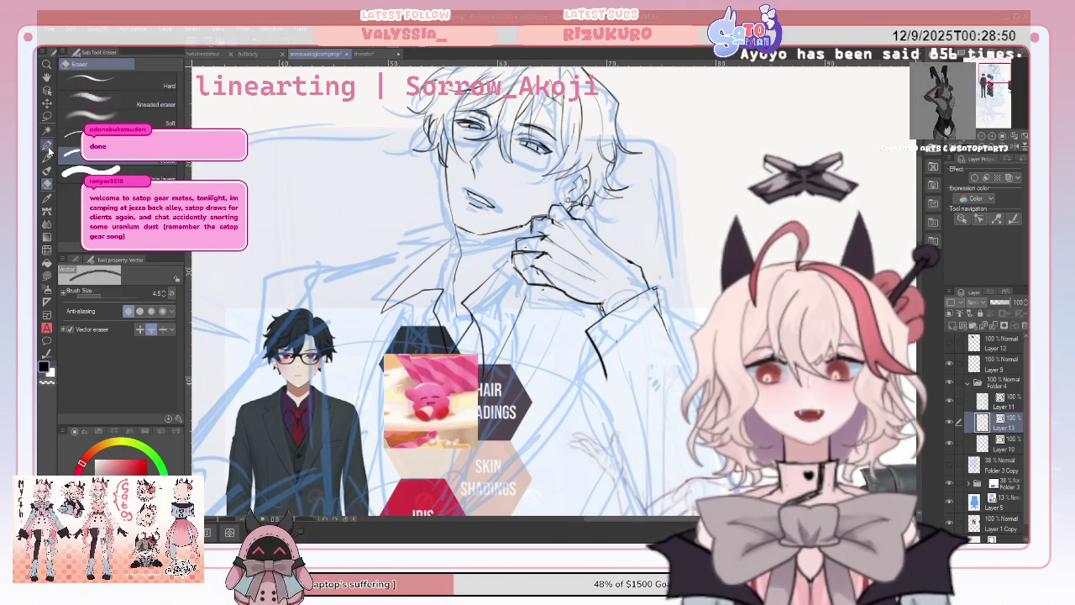
Refine the collar-gripping hand lines with Pen and Vector eraser, then mirror the canvas.
{"action": "key", "text": "p"}
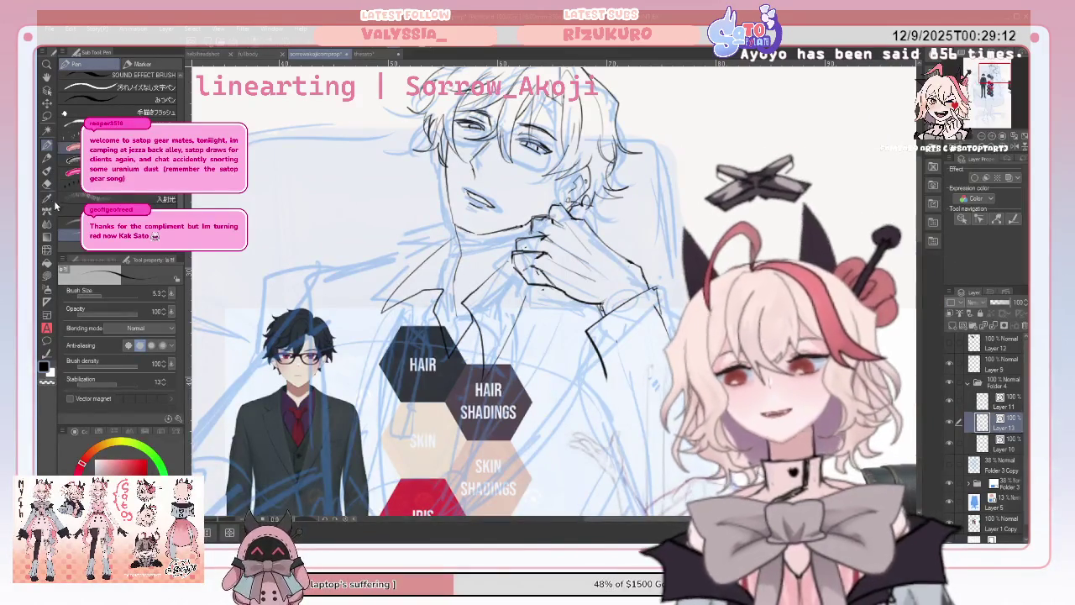
{"action": "left_click", "coordinate": [46, 190]}
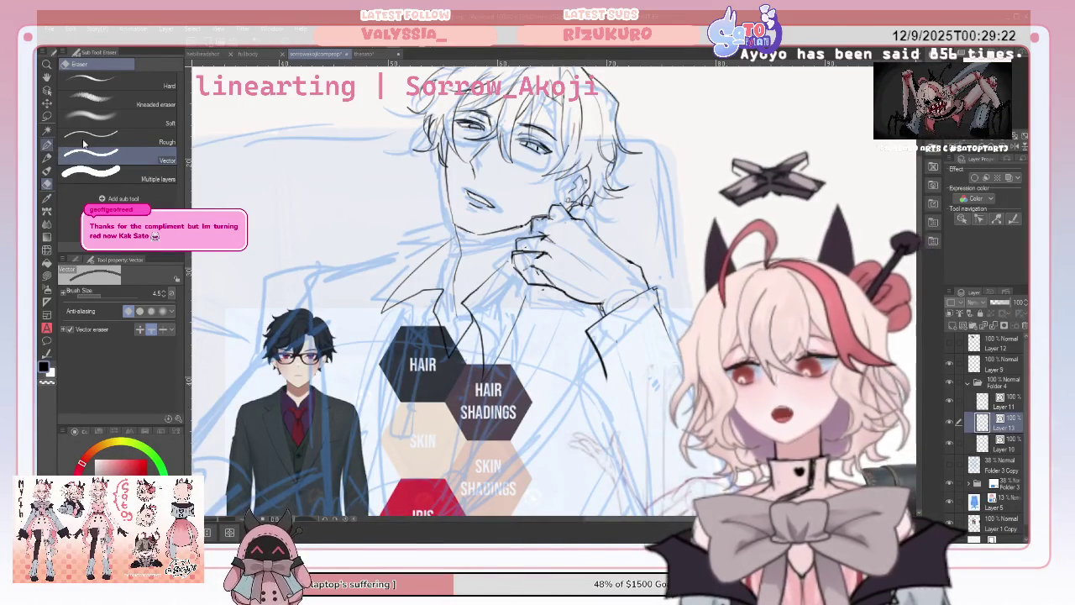
{"action": "key", "text": "p"}
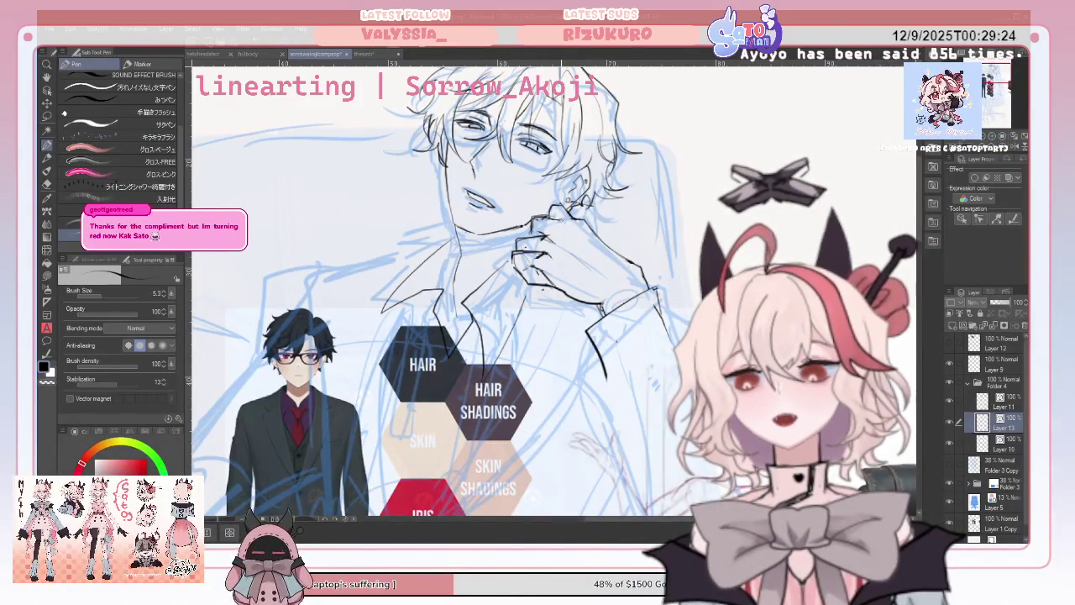
{"action": "left_click", "coordinate": [1015, 146]}
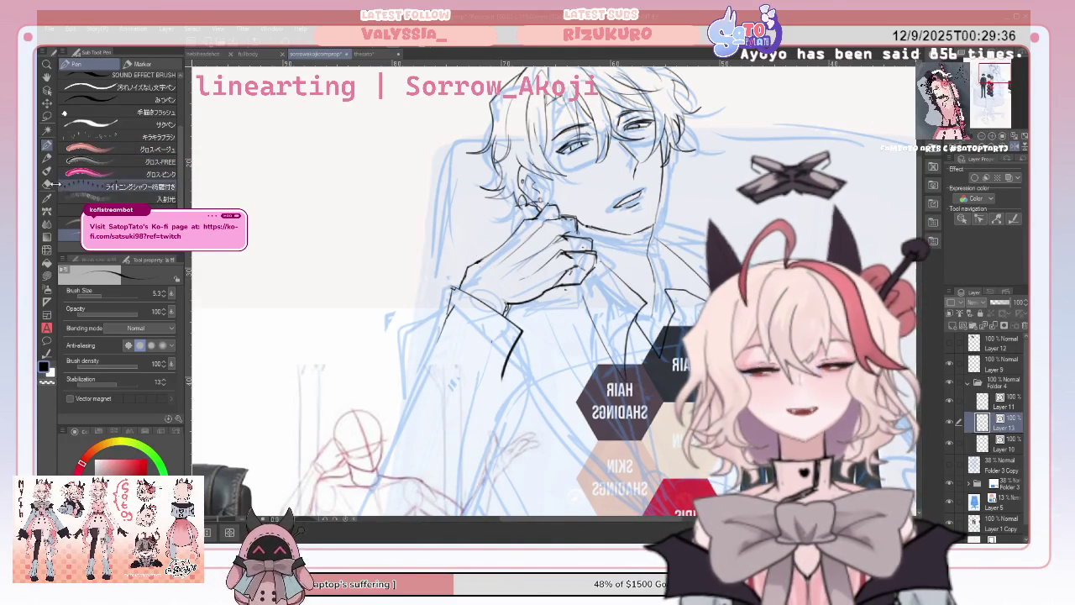
Unflip the canvas and keep inking the hand and cuff, alternating Pen and Vector eraser.
{"action": "key", "text": "e"}
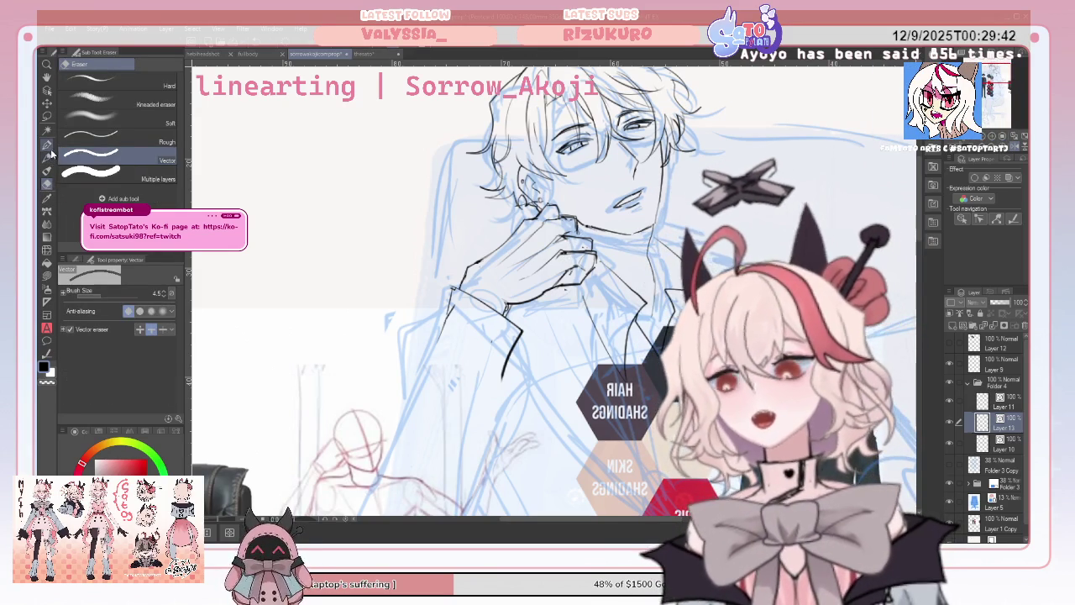
{"action": "key", "text": "p"}
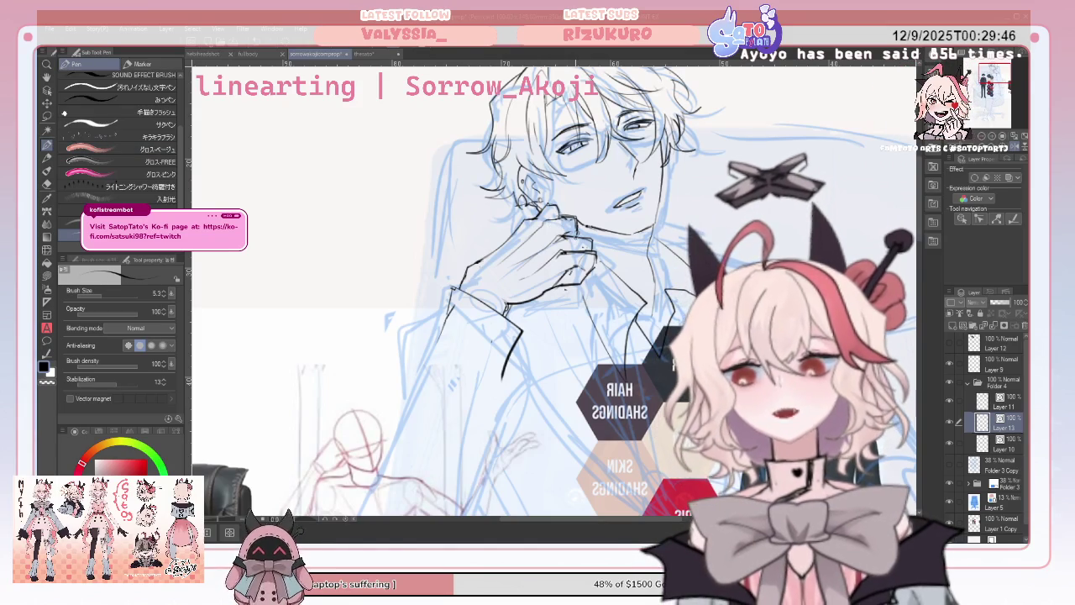
{"action": "key", "text": "h"}
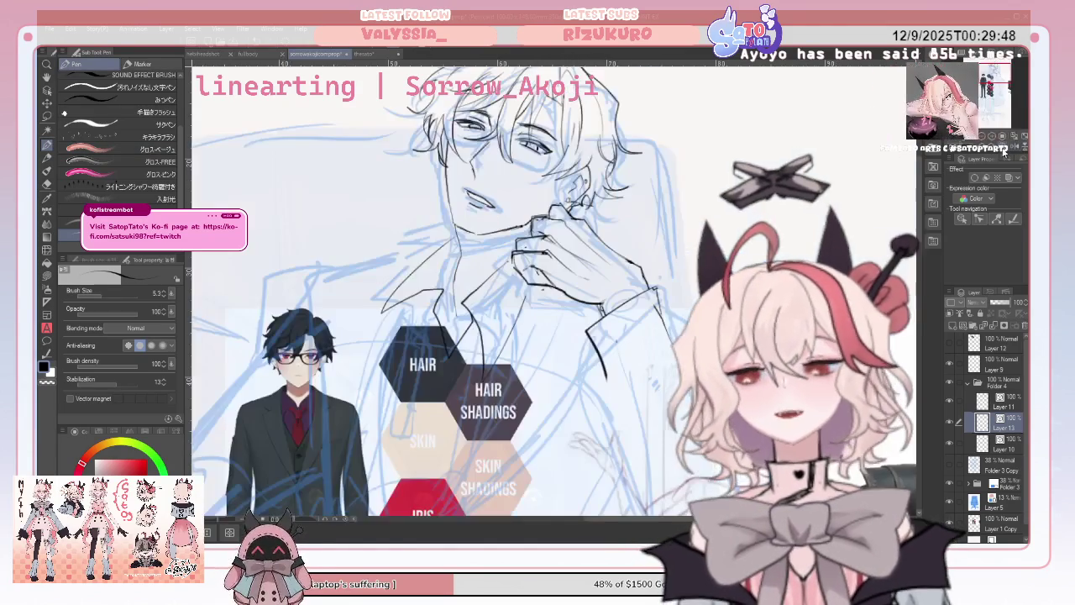
{"action": "key", "text": "e"}
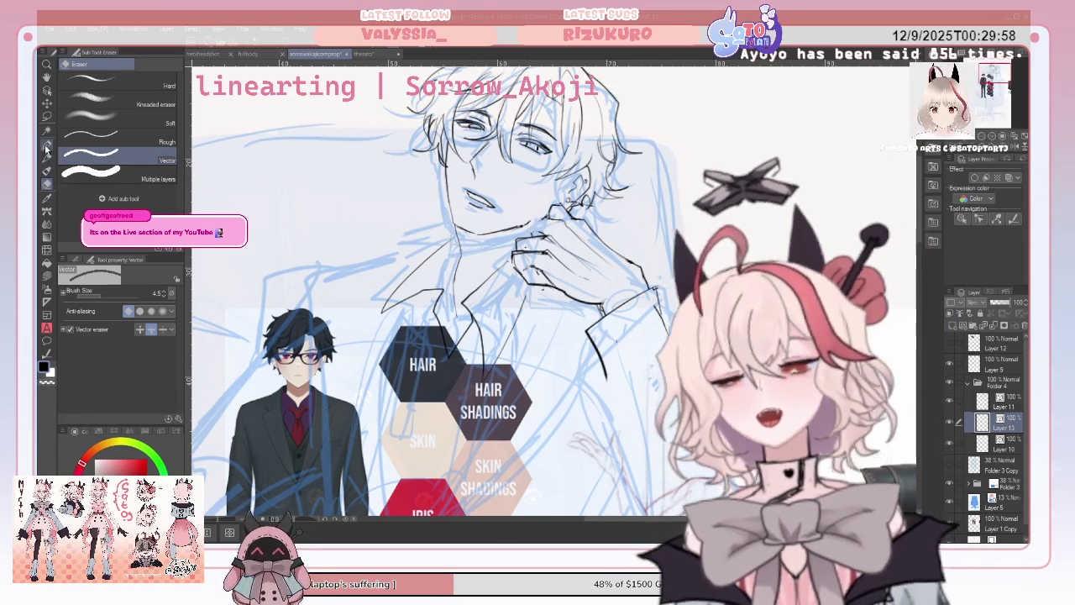
{"action": "key", "text": "p"}
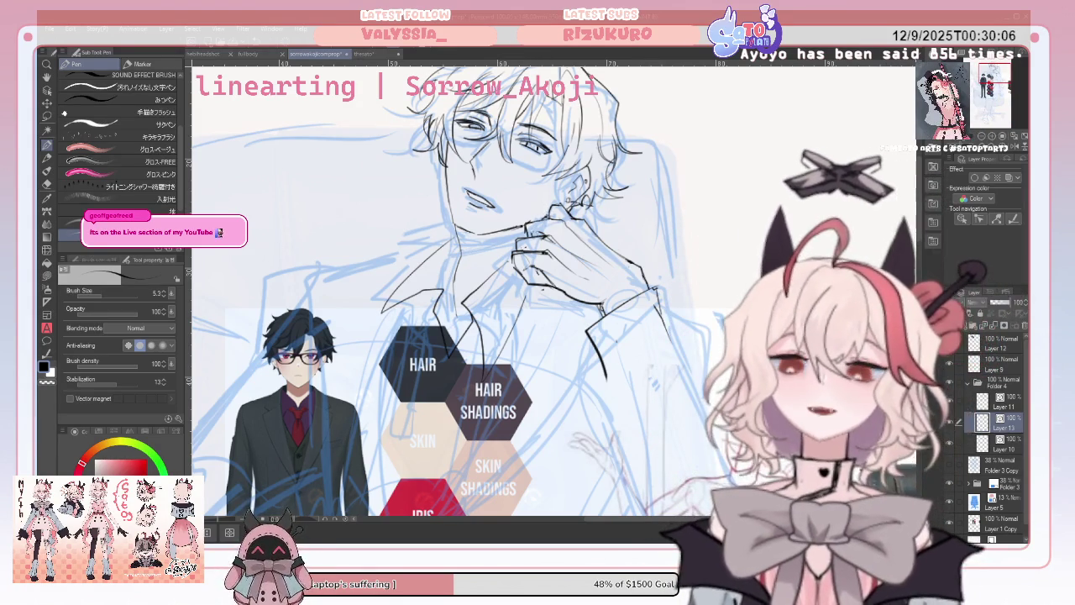
{"action": "key", "text": "e"}
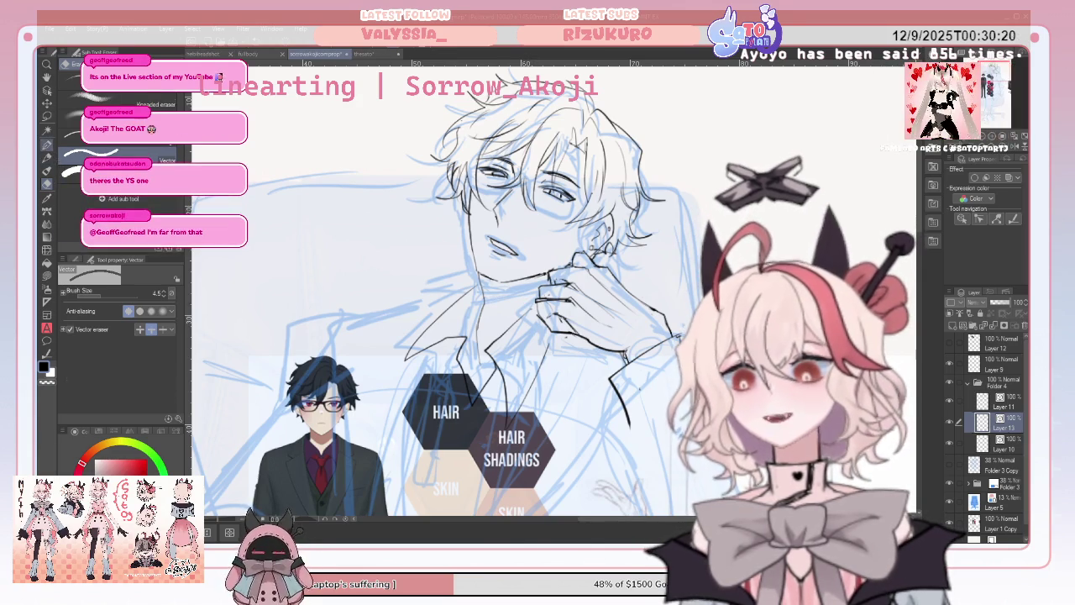
Ink the sleeve cuff lines below the hand, alternating Pen and Vector eraser.
{"action": "key", "text": "p"}
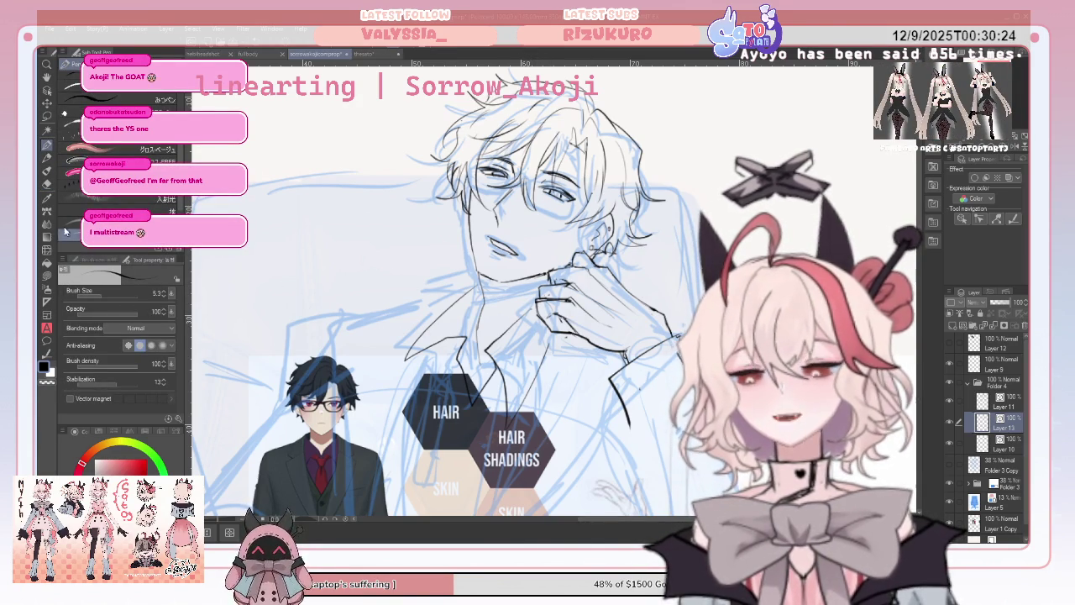
{"action": "key", "text": "e"}
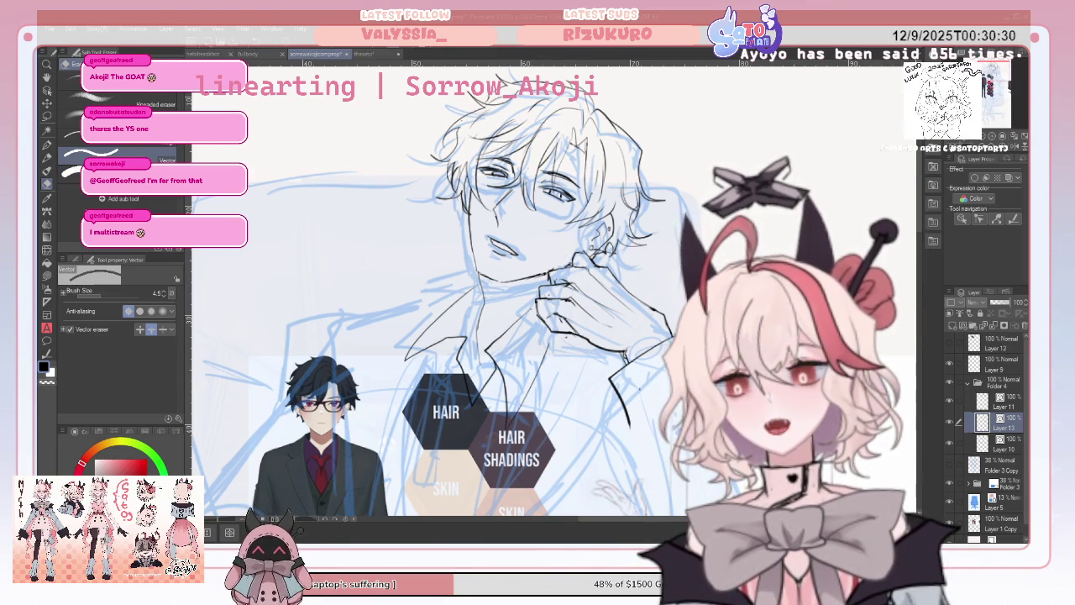
{"action": "key", "text": "p"}
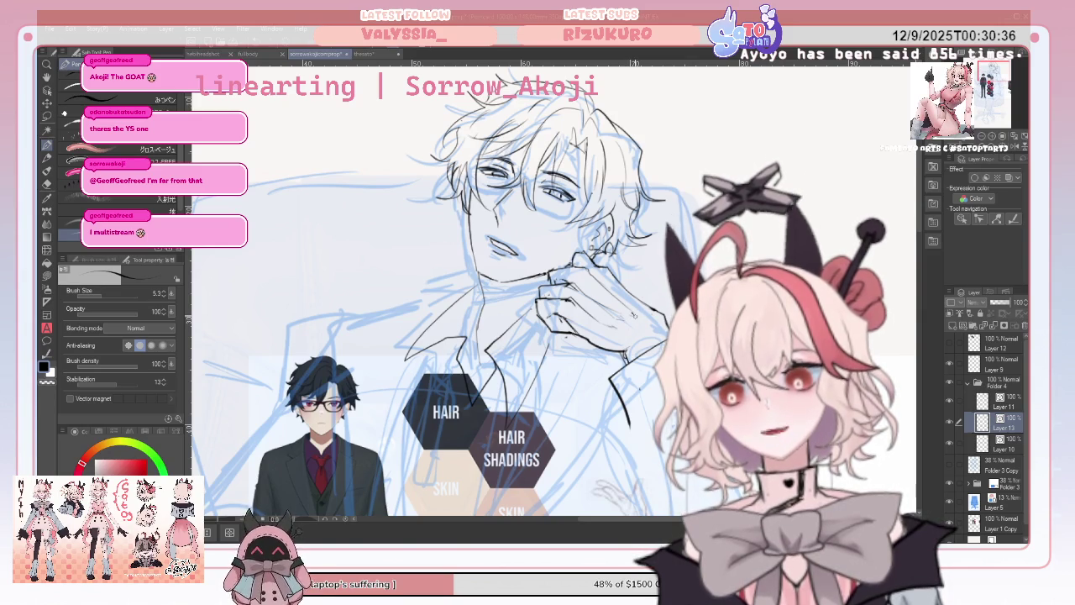
Mirror the canvas to check proportions and erase stray cuff lines.
{"action": "key", "text": "h"}
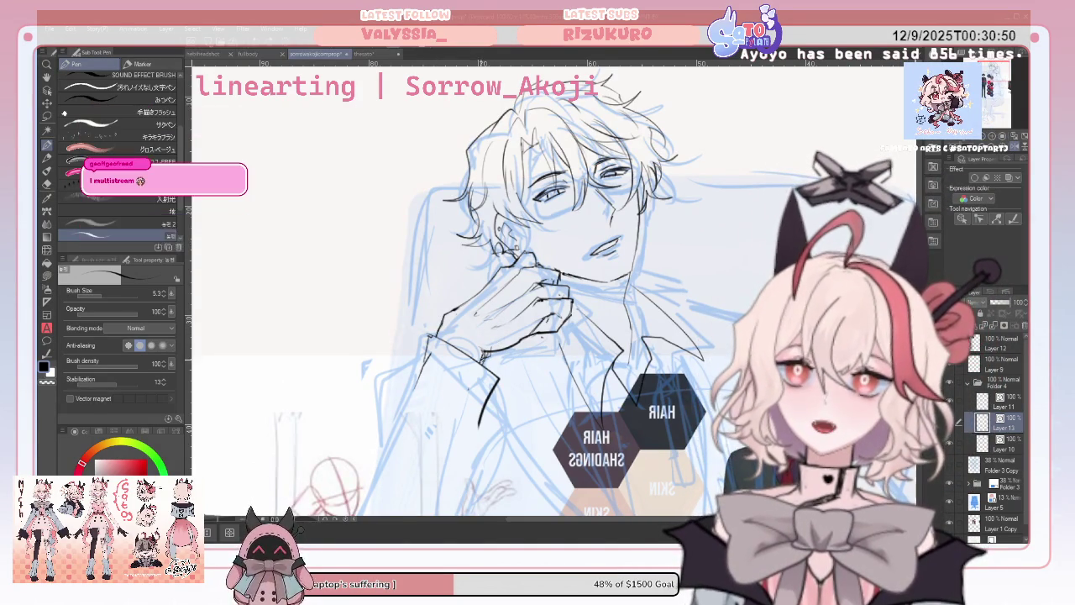
{"action": "key", "text": "e"}
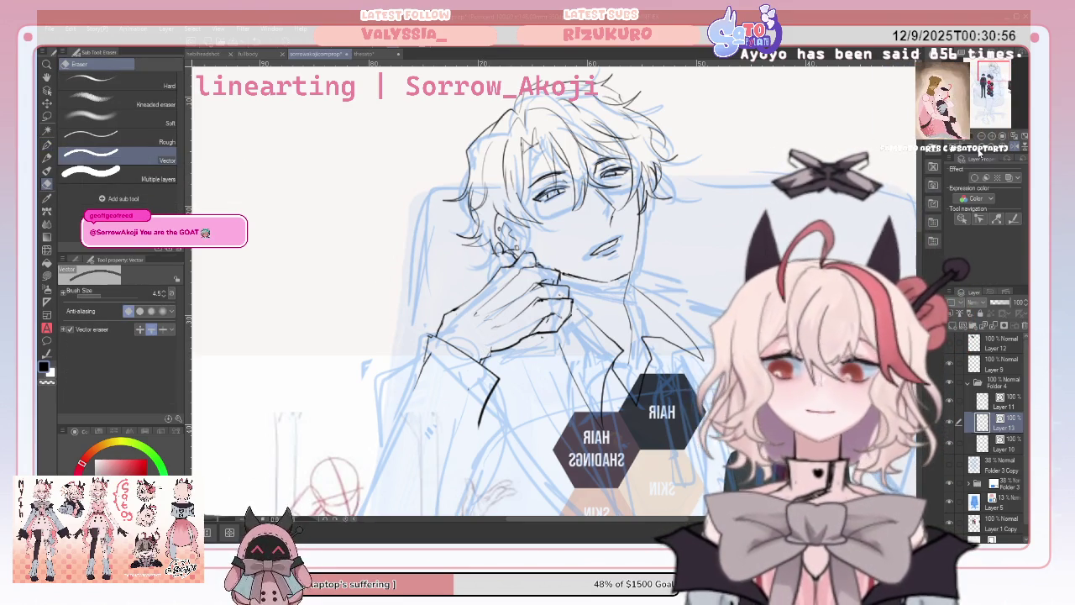
{"action": "left_click", "coordinate": [46, 145]}
{"action": "key", "text": "e"}
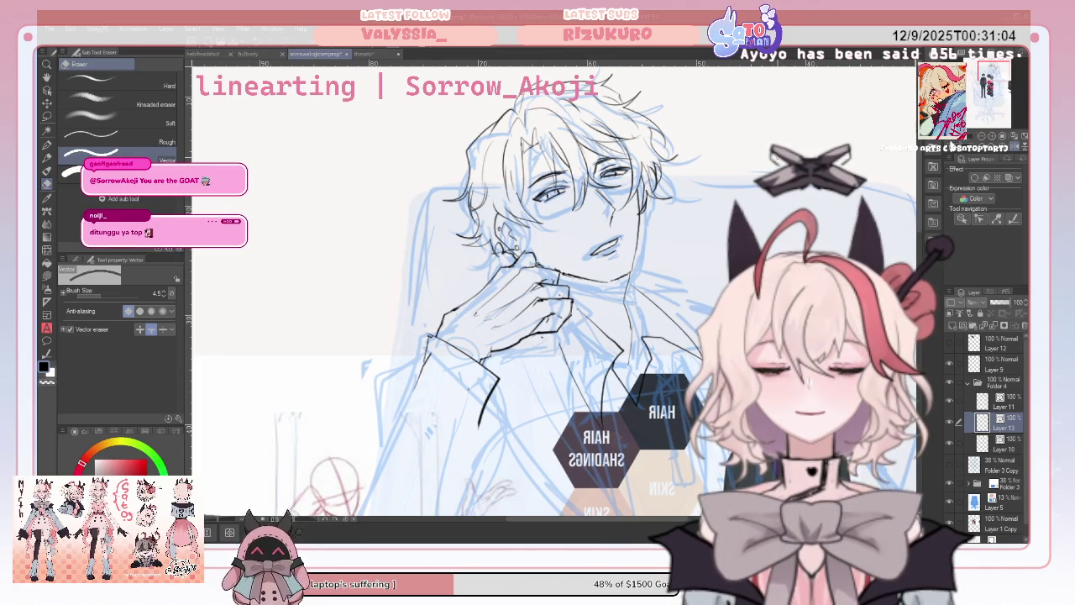
{"action": "scroll", "coordinate": [554, 302], "scroll_direction": "down", "scroll_amount": 5}
Zoom out, pick the Pen, and undo the last hair stroke to compare.
{"action": "scroll", "coordinate": [554, 302], "scroll_direction": "up", "scroll_amount": 2}
{"action": "scroll", "coordinate": [554, 302], "scroll_direction": "up", "scroll_amount": 2}
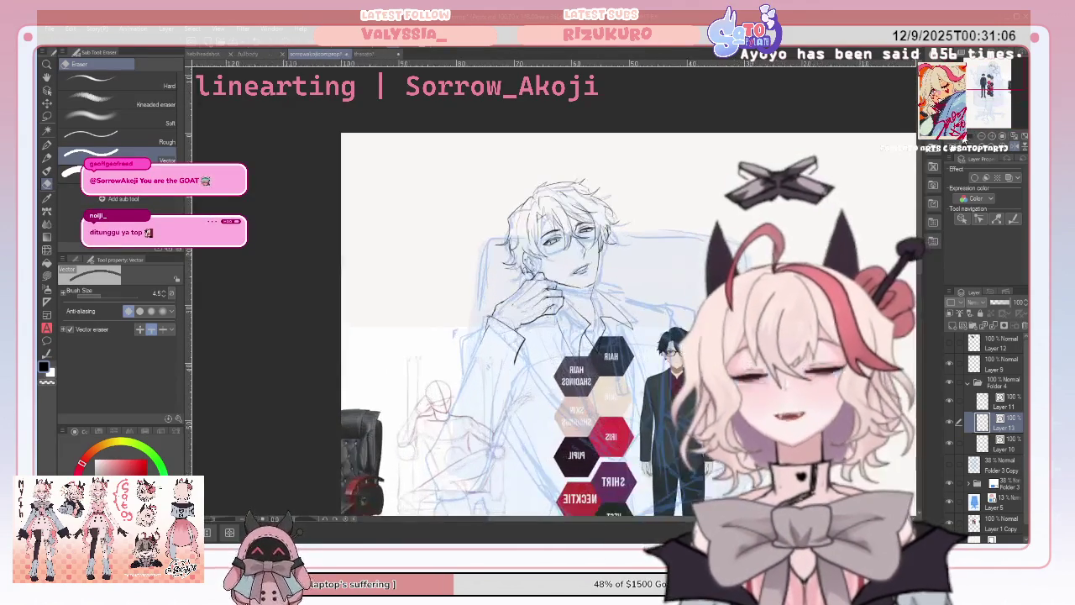
{"action": "scroll", "coordinate": [554, 302], "scroll_direction": "up", "scroll_amount": 1}
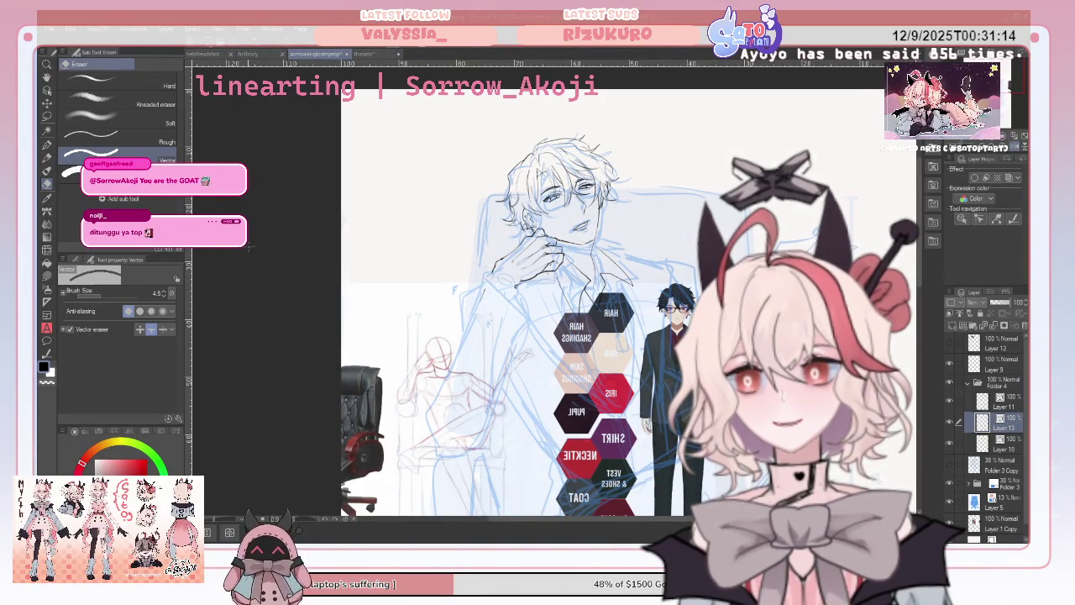
{"action": "left_click", "coordinate": [47, 145]}
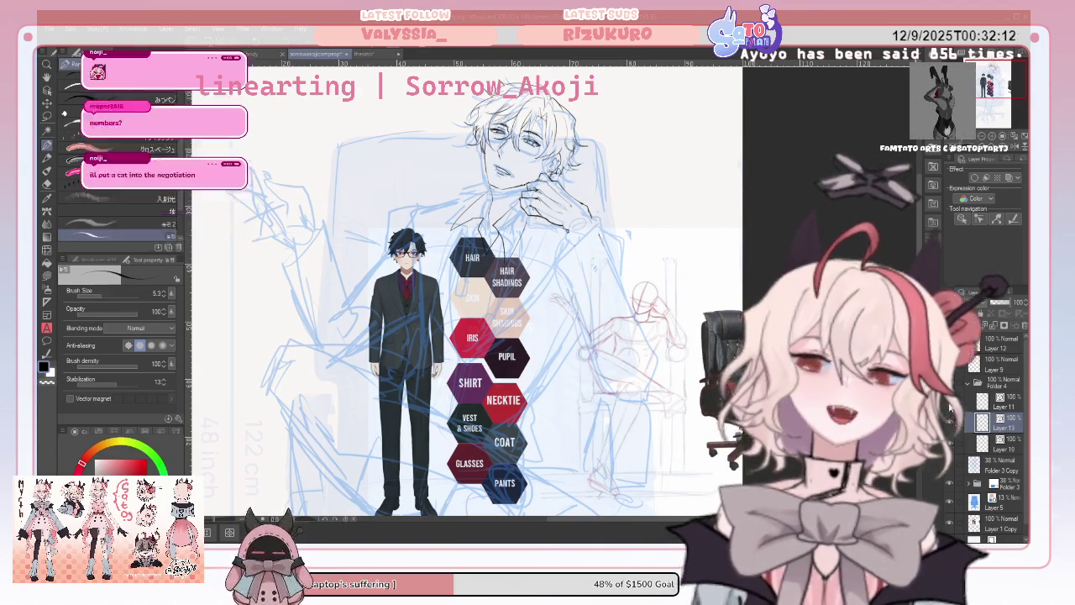
{"action": "key", "text": "ctrl+z"}
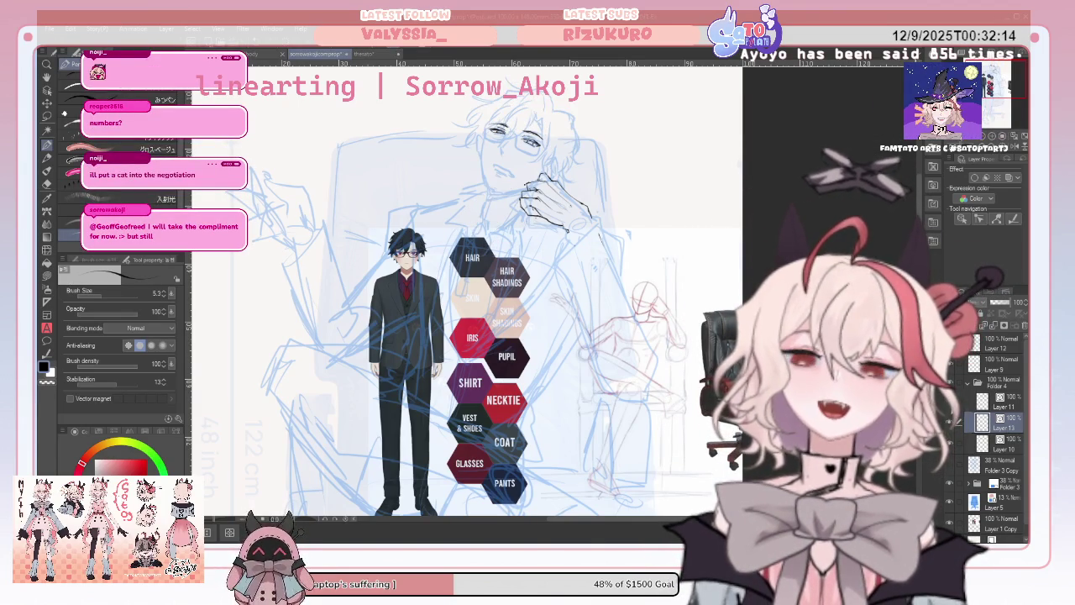
Restore the hair stroke and draw the long outer sleeve line on the mirrored canvas.
{"action": "key", "text": "ctrl+y"}
{"action": "key", "text": "ctrl+y"}
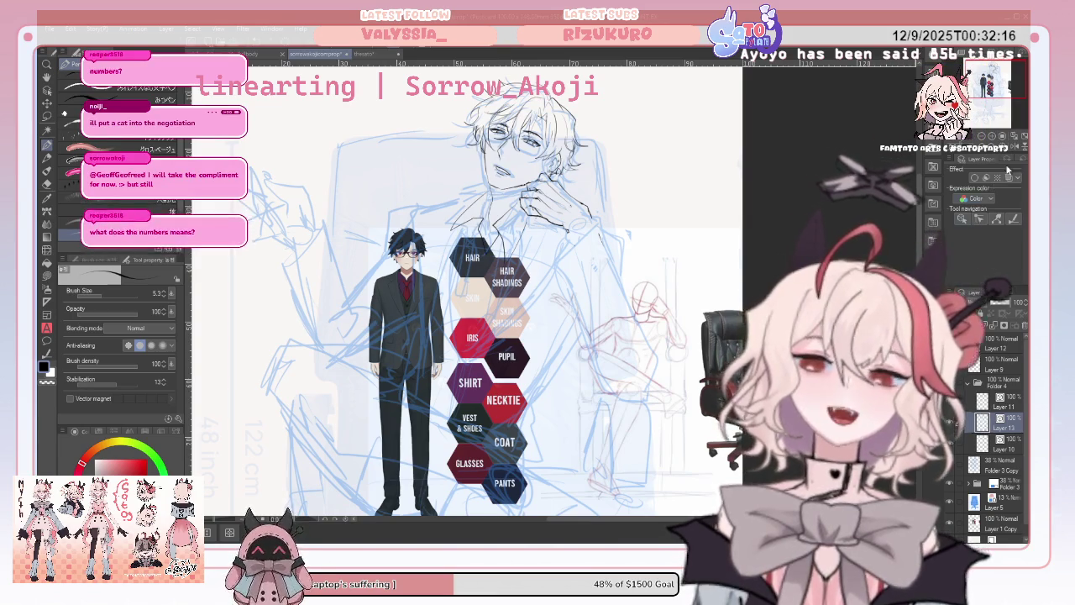
{"action": "left_click", "coordinate": [999, 178]}
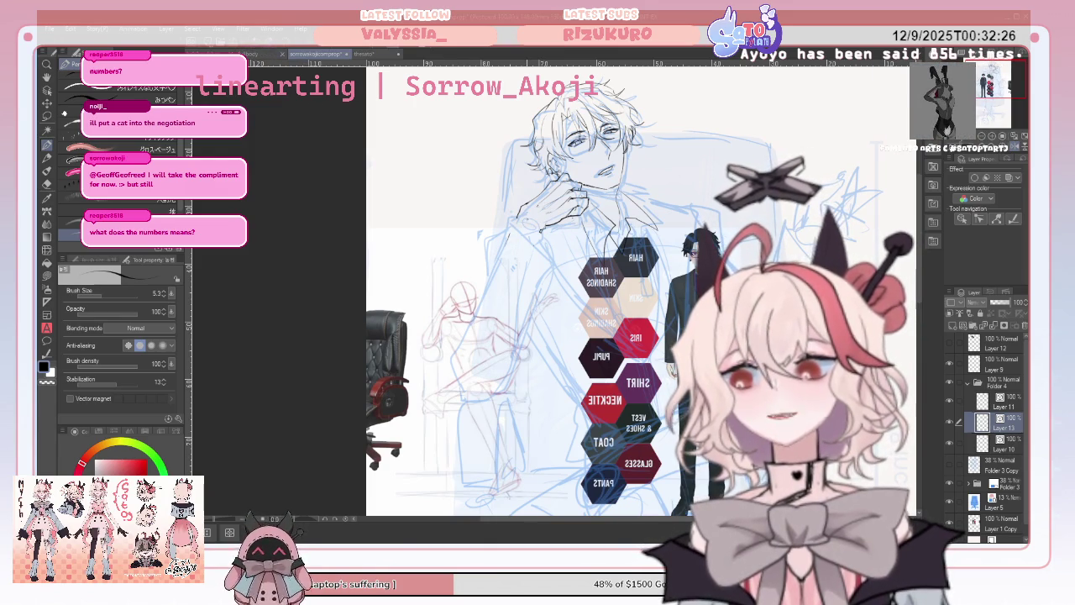
{"action": "mouse_move", "coordinate": [518, 220]}
{"action": "left_mouse_down"}
{"action": "mouse_move", "coordinate": [468, 376]}
{"action": "mouse_move", "coordinate": [519, 361]}
{"action": "left_mouse_up"}
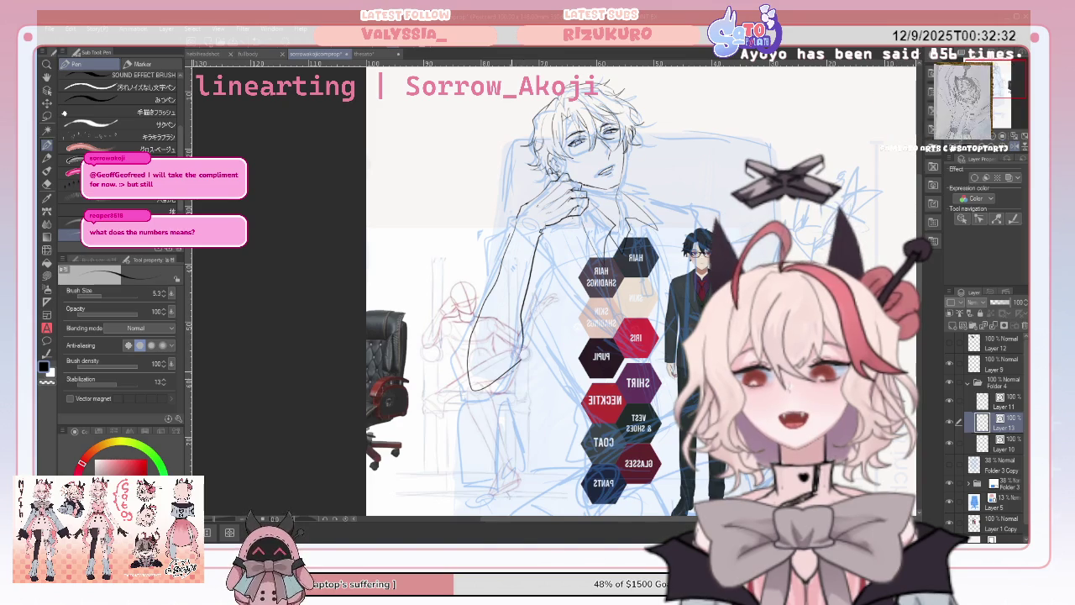
{"action": "left_click", "coordinate": [1013, 136]}
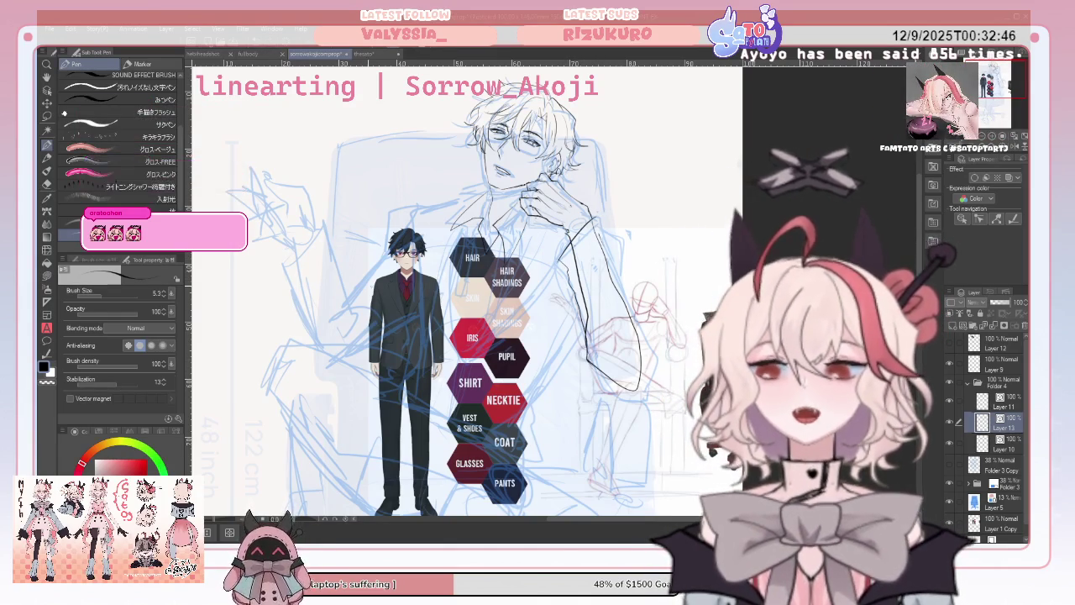
Clean up the sleeve line with the Vector eraser while toggling the mirrored view.
{"action": "key", "text": "e"}
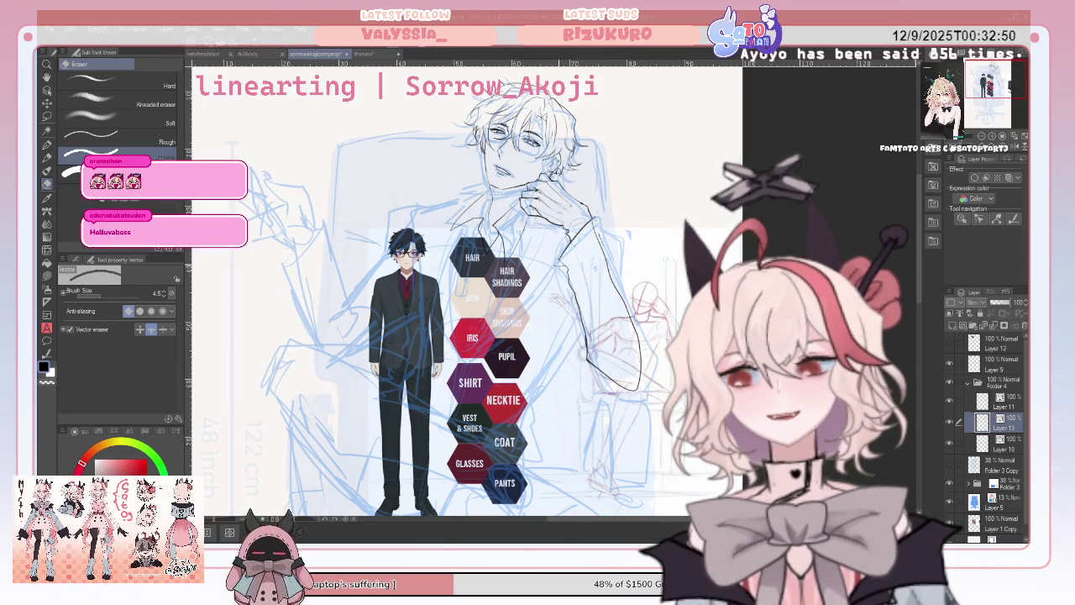
{"action": "left_click", "coordinate": [1013, 136]}
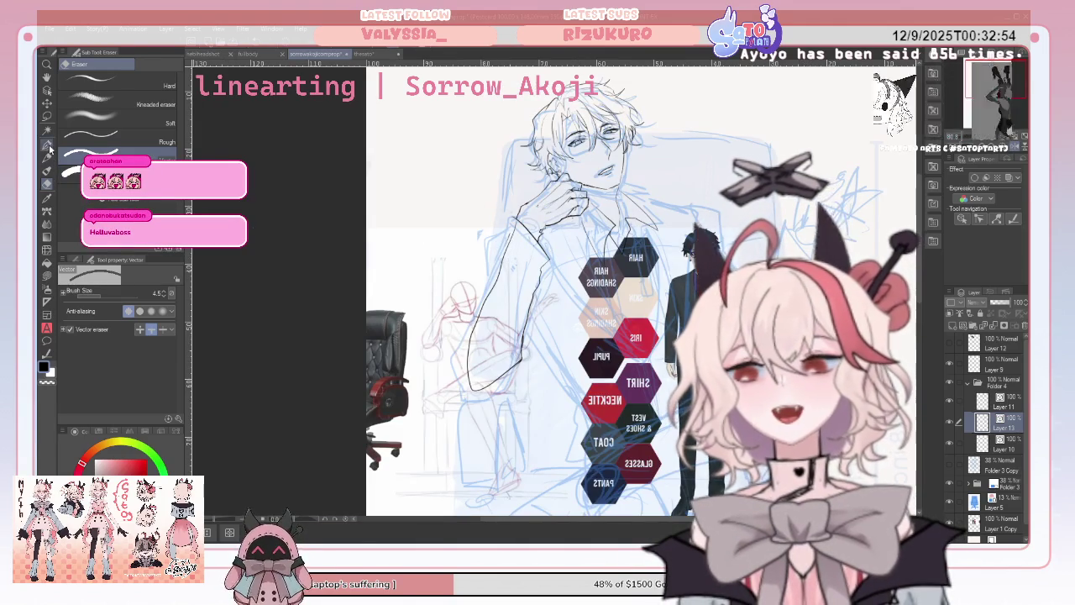
{"action": "key", "text": "p"}
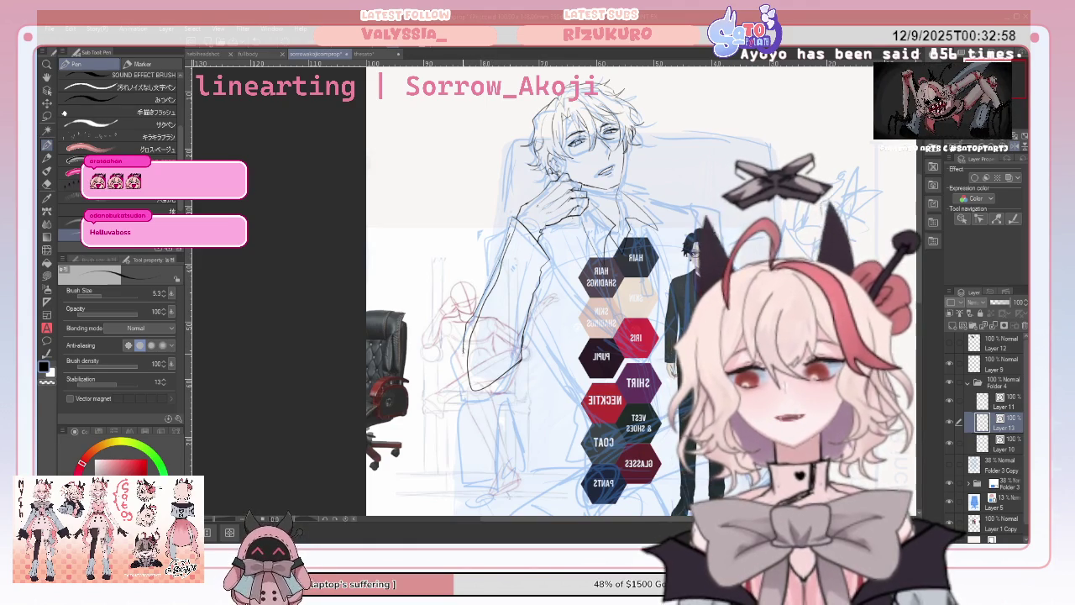
{"action": "left_click", "coordinate": [47, 184]}
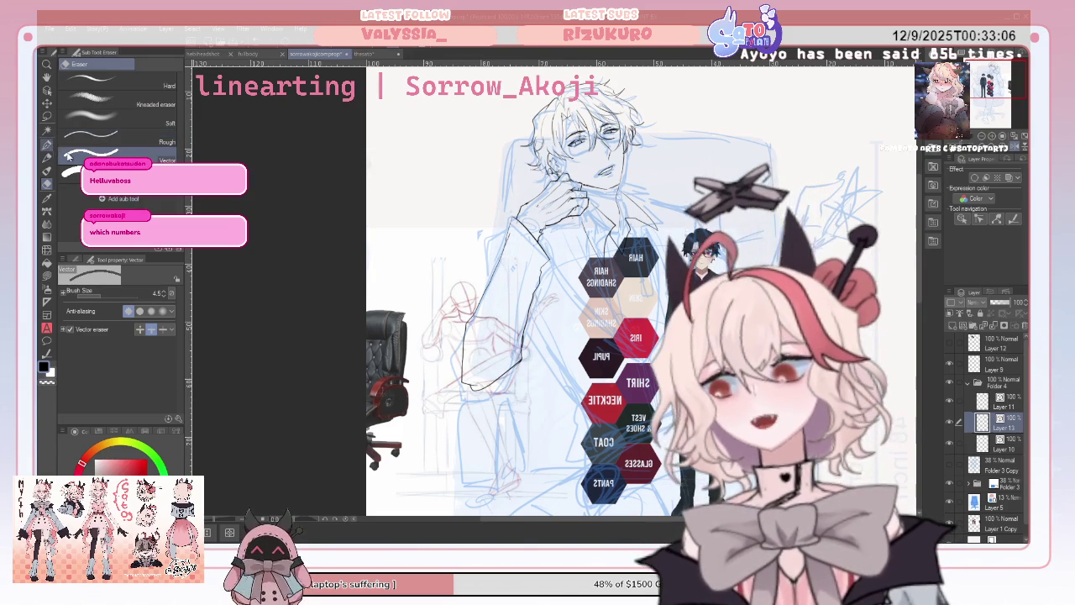
{"action": "key", "text": "p"}
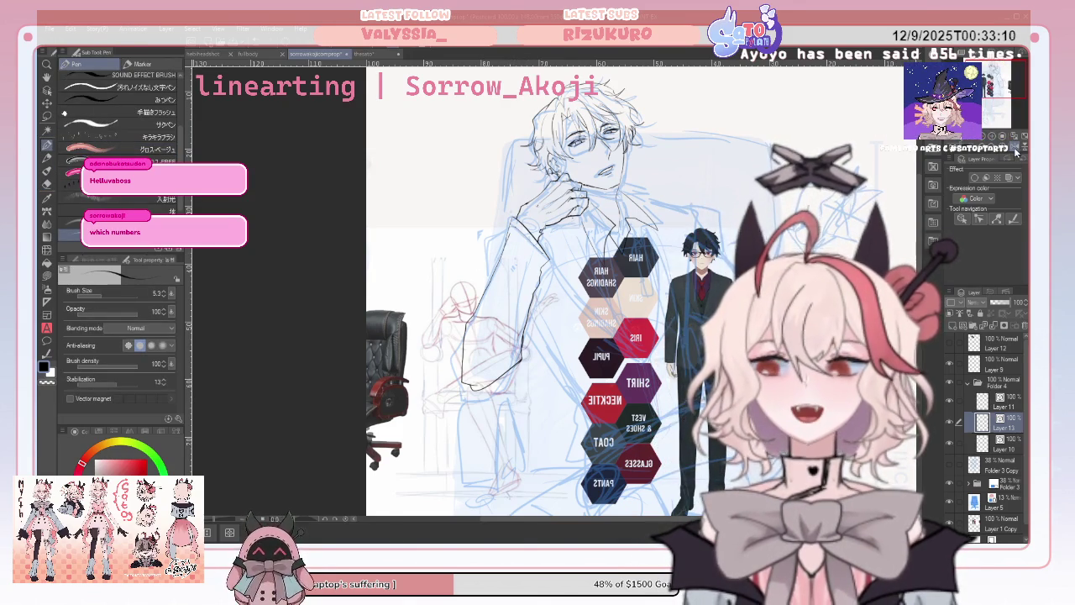
{"action": "key", "text": "h"}
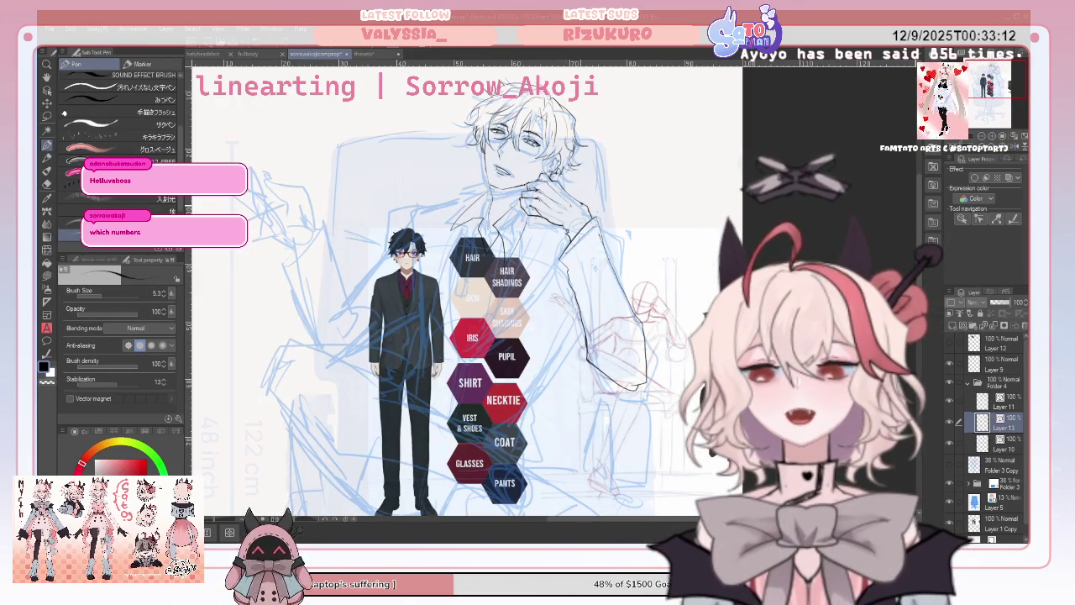
Ink the right sleeve's outer edge and the shoulder-to-arm line, checking it mirrored.
{"action": "left_click_drag", "start_coordinate": [630, 239], "coordinate": [622, 278]}
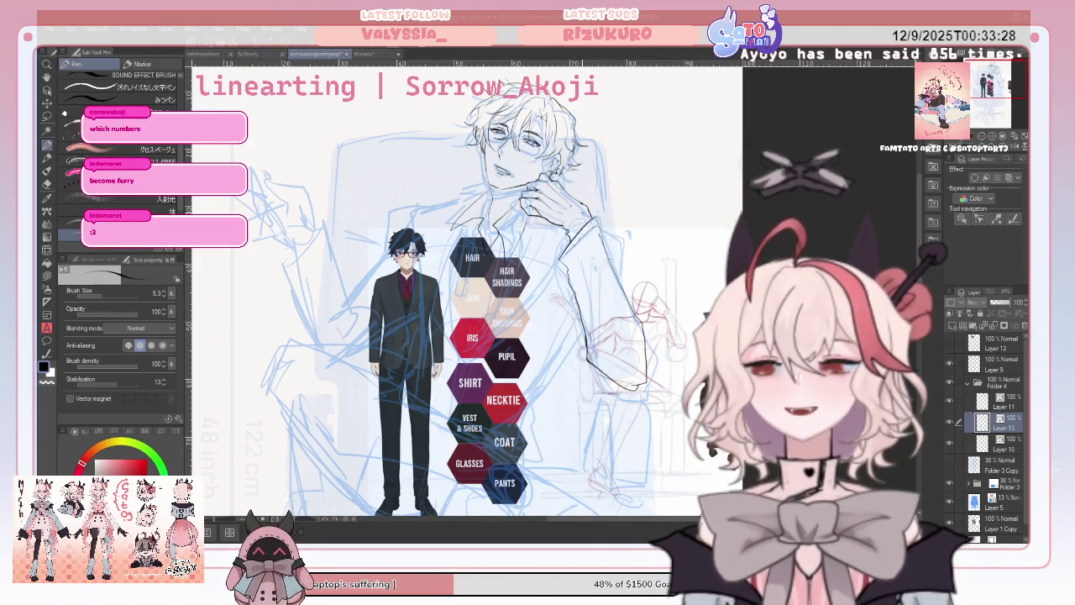
{"action": "left_click_drag", "start_coordinate": [582, 215], "coordinate": [621, 304]}
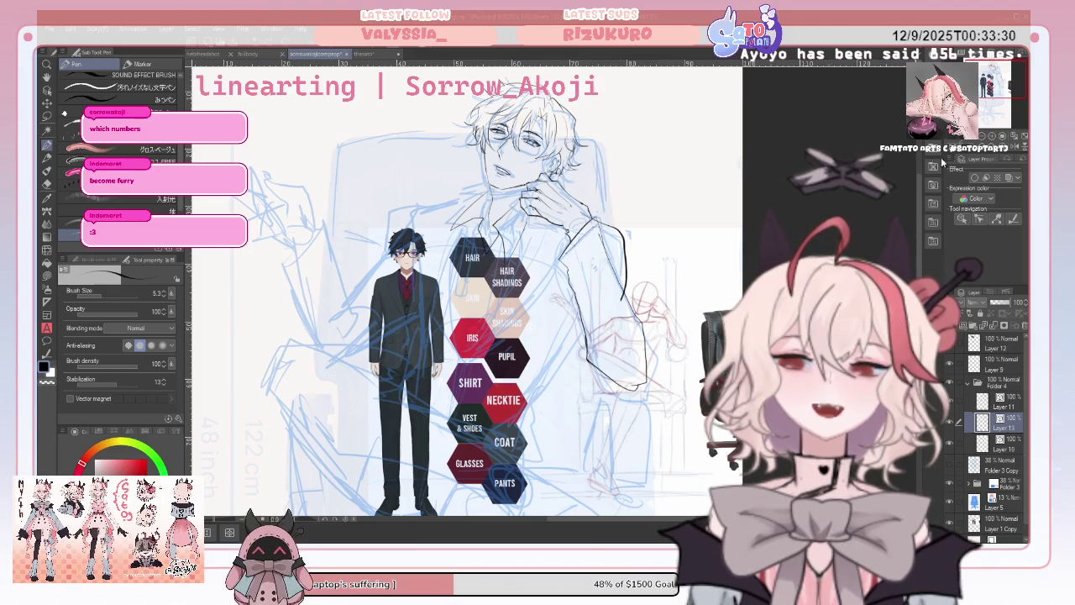
{"action": "left_click", "coordinate": [1013, 137]}
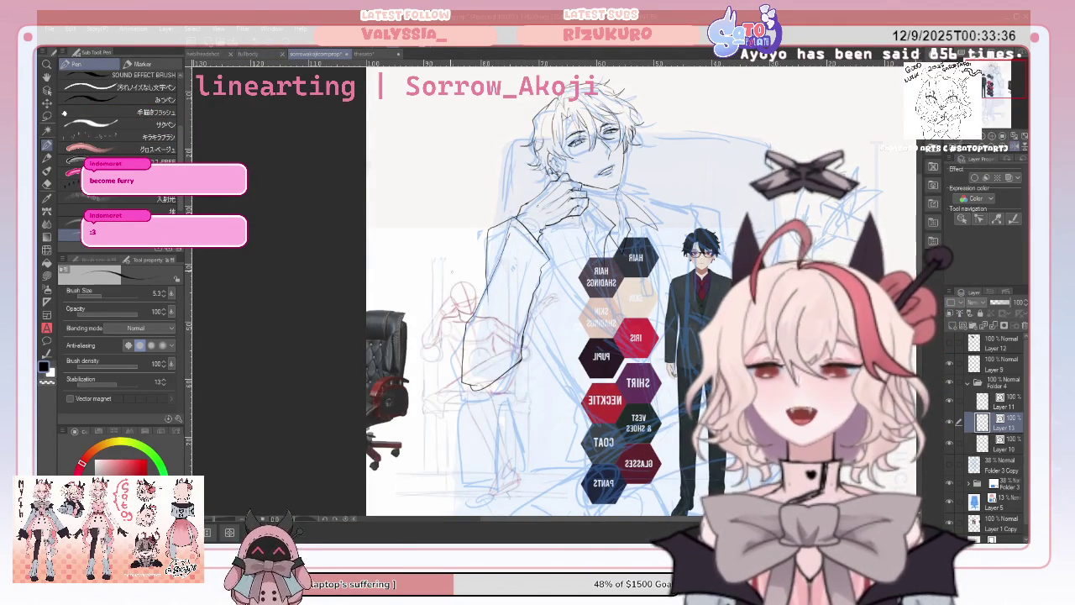
{"action": "left_click", "coordinate": [48, 182]}
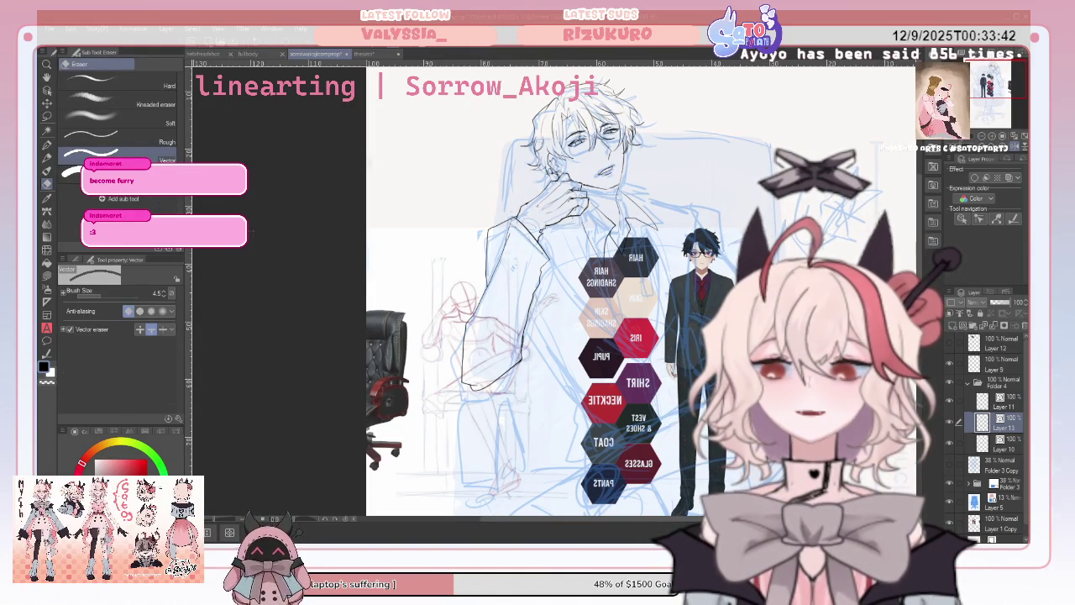
{"action": "left_click", "coordinate": [47, 145]}
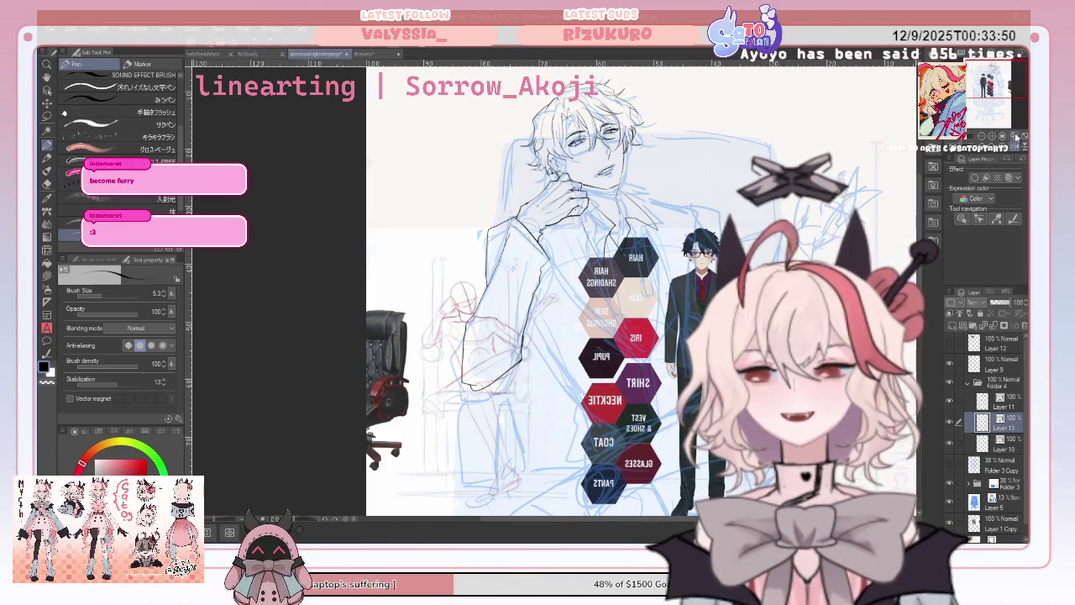
{"action": "left_click", "coordinate": [1013, 135]}
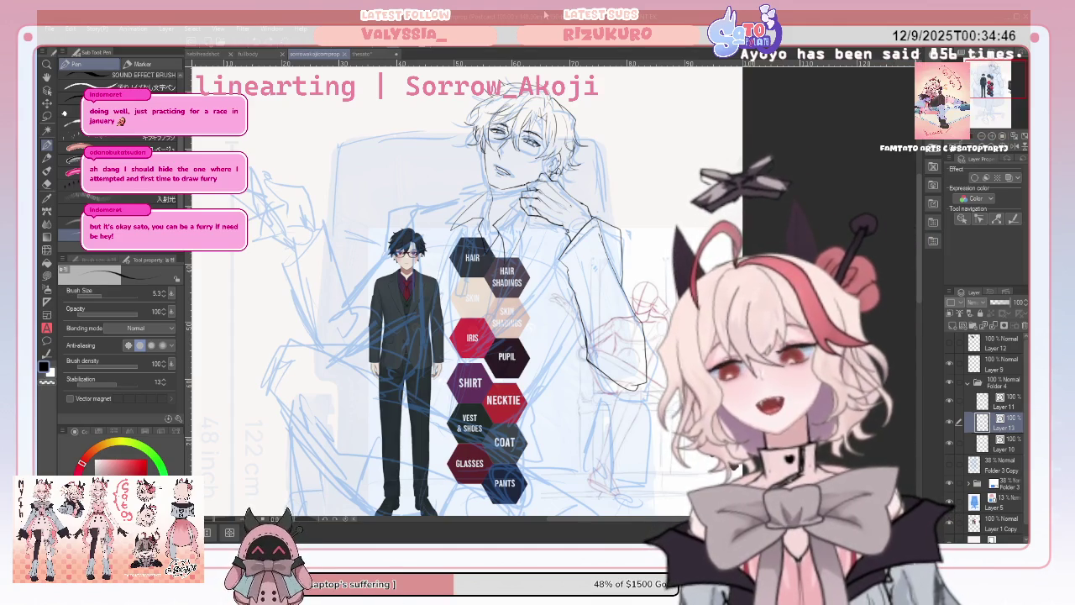
{"action": "left_click", "coordinate": [47, 183]}
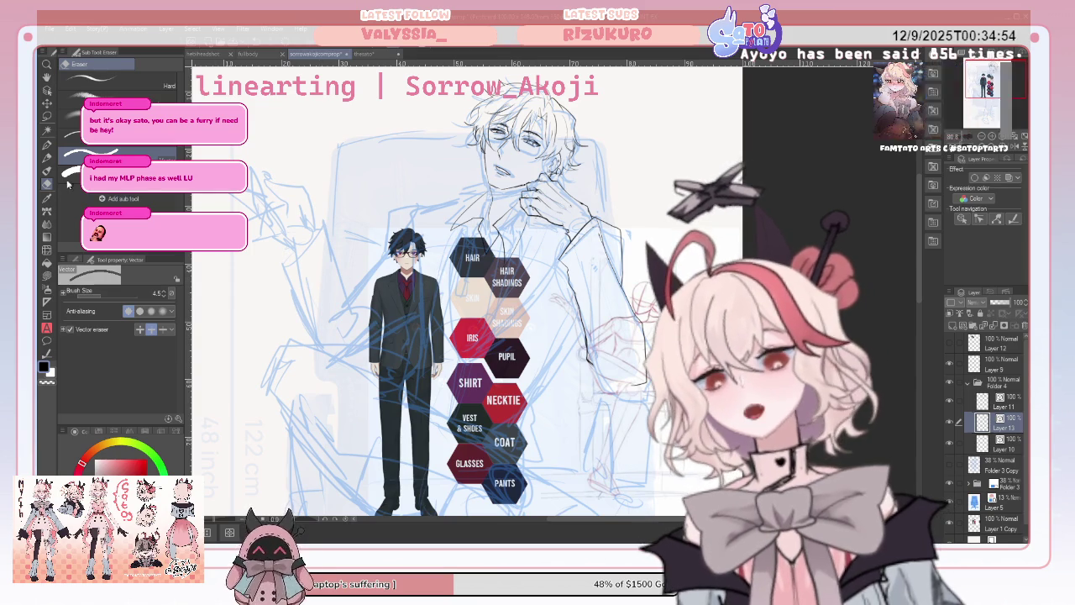
{"action": "key", "text": "p"}
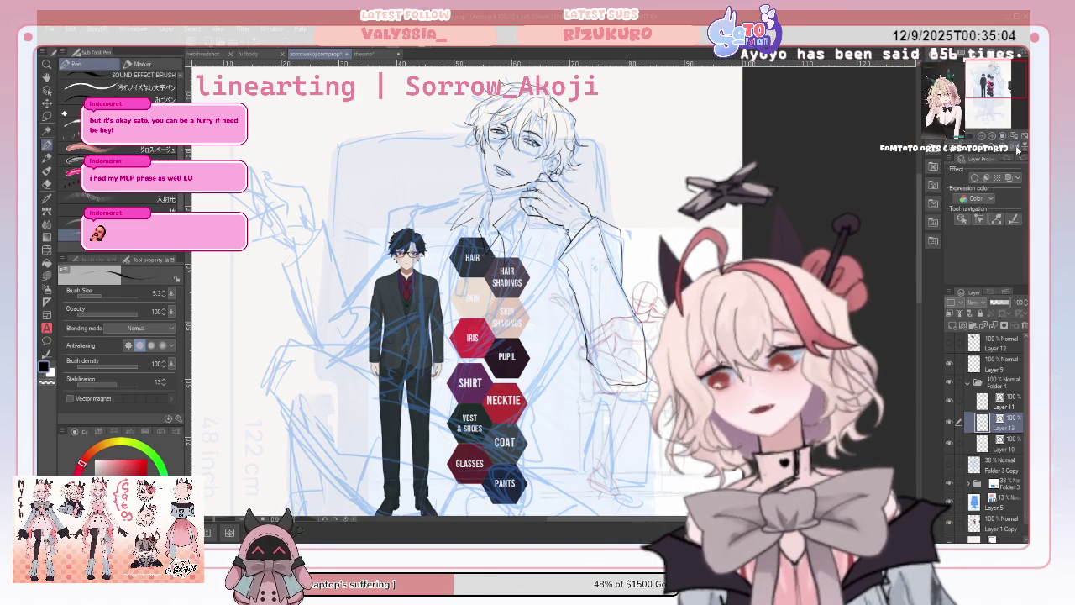
{"action": "key", "text": "h"}
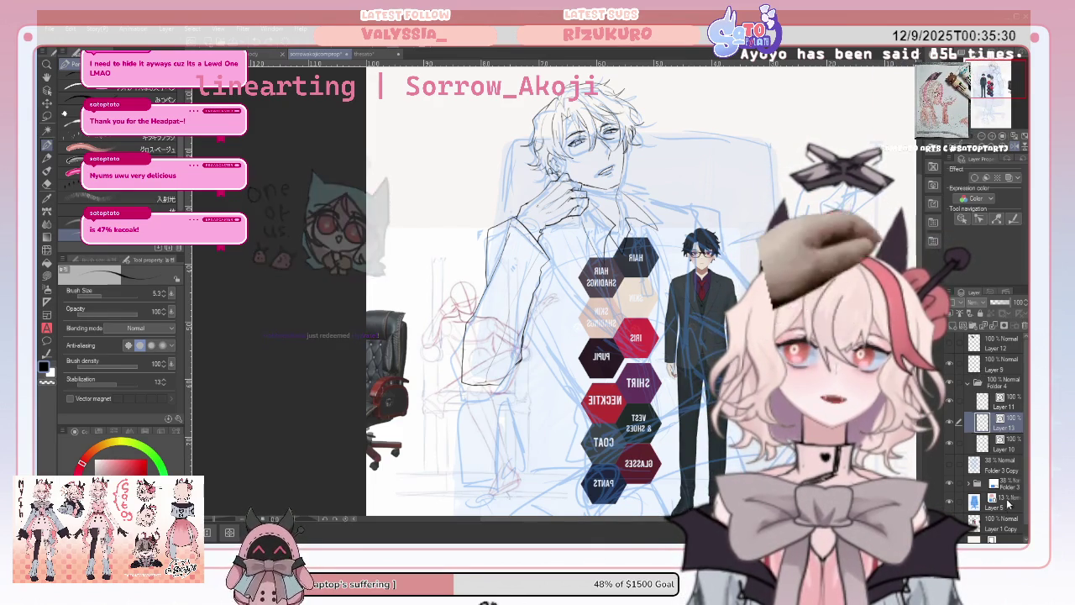
{"action": "left_click", "coordinate": [1008, 517]}
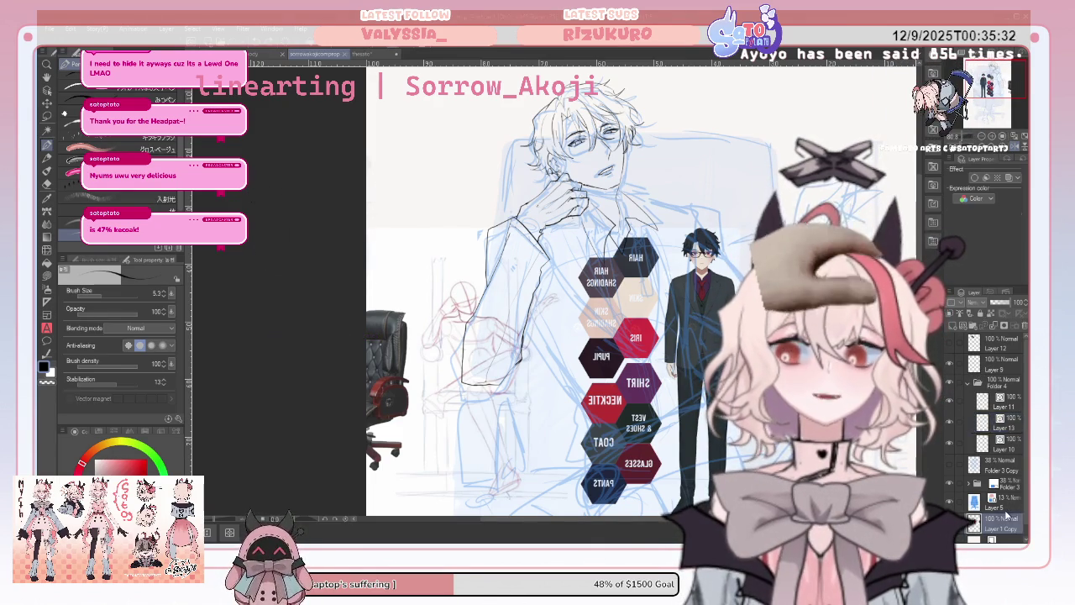
Move the reference character sheet layer partly off the canvas edge, then unflip the view.
{"action": "left_click", "coordinate": [46, 102]}
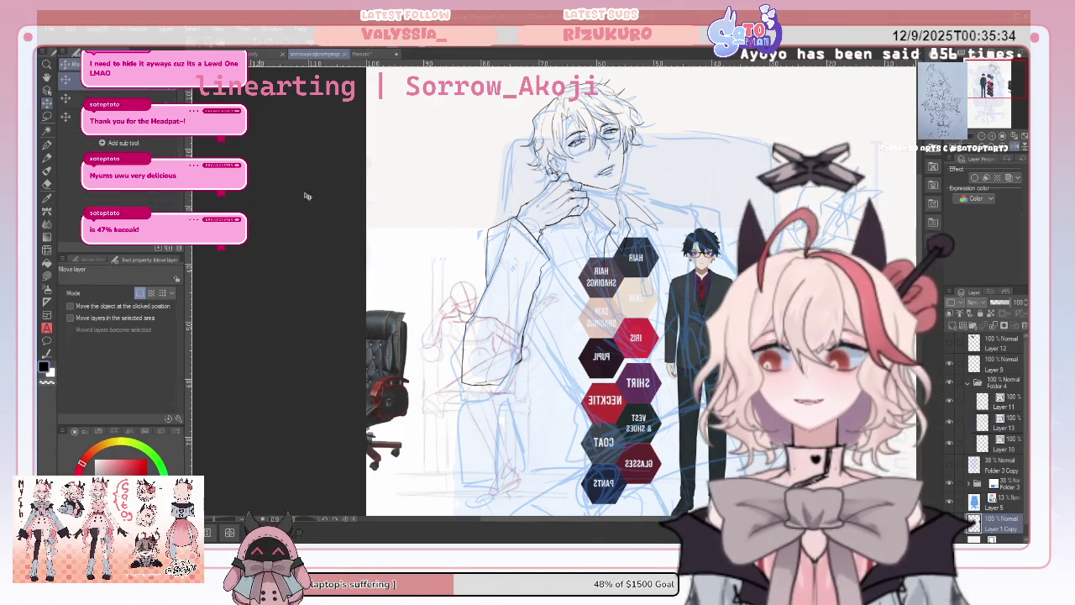
{"action": "left_click_drag", "start_coordinate": [504, 394], "coordinate": [616, 290]}
{"action": "left_click_drag", "start_coordinate": [792, 178], "coordinate": [427, 157]}
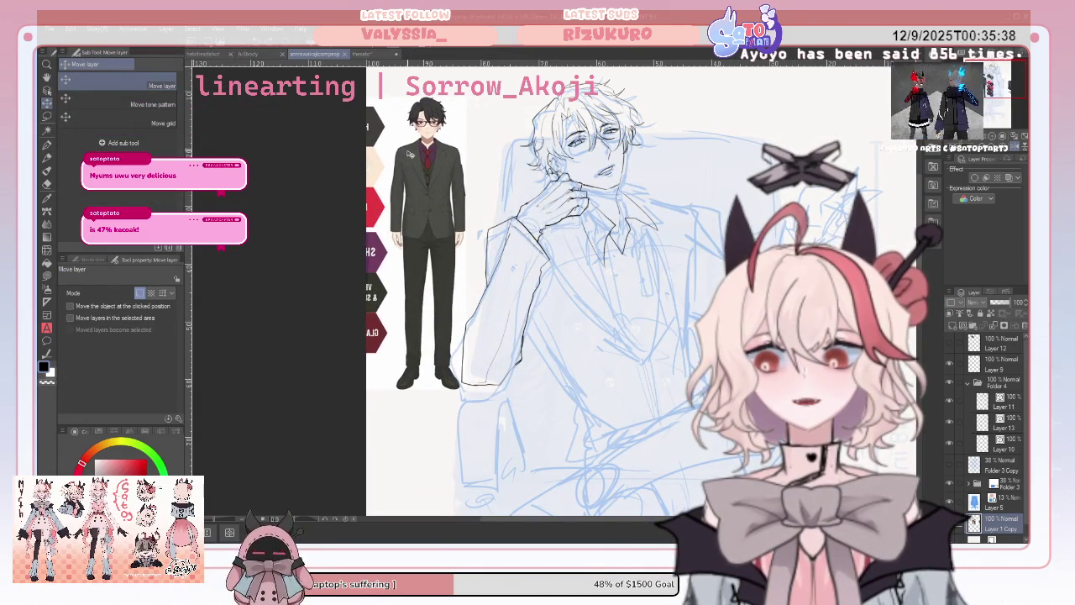
{"action": "left_click_drag", "start_coordinate": [428, 157], "coordinate": [407, 153]}
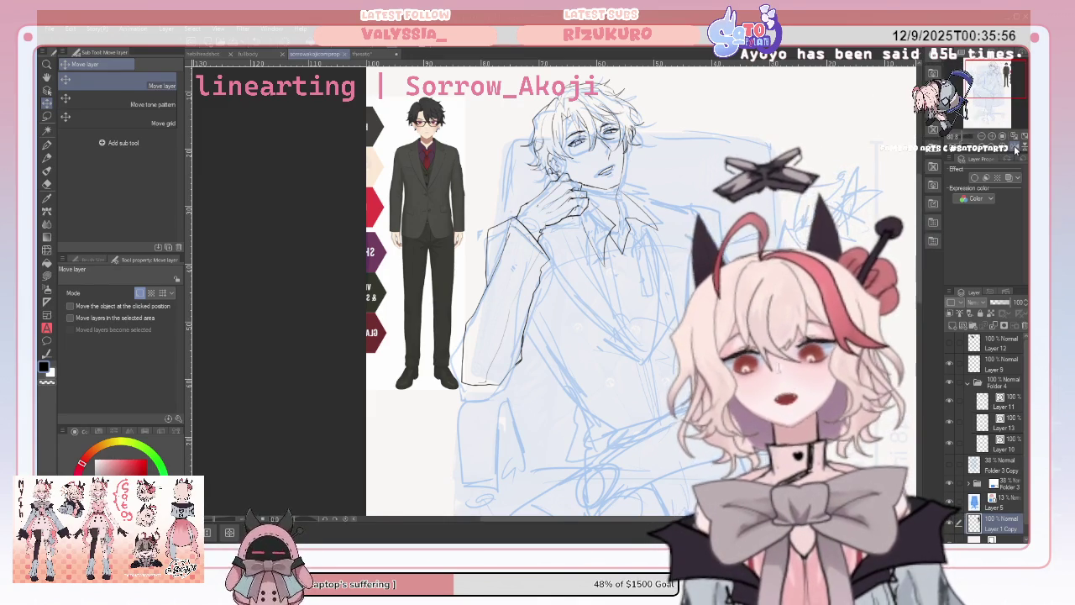
{"action": "key", "text": "h"}
{"action": "key", "text": "h"}
{"action": "key", "text": "h"}
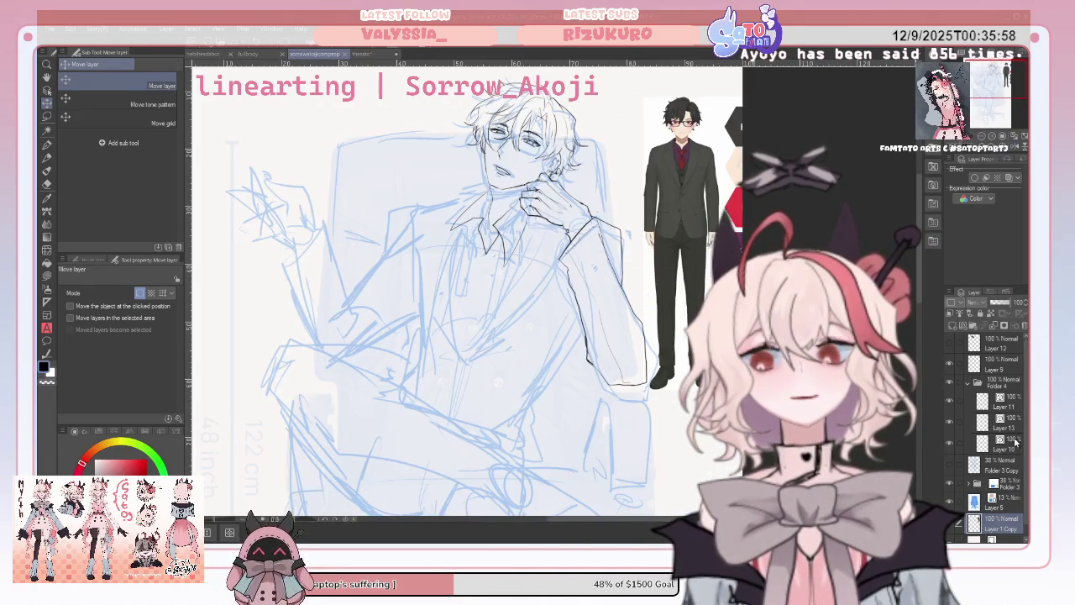
Toggle Layer 11 and Layer 13 visibility to check their lines, leaving Layer 13 selected.
{"action": "left_click", "coordinate": [992, 405]}
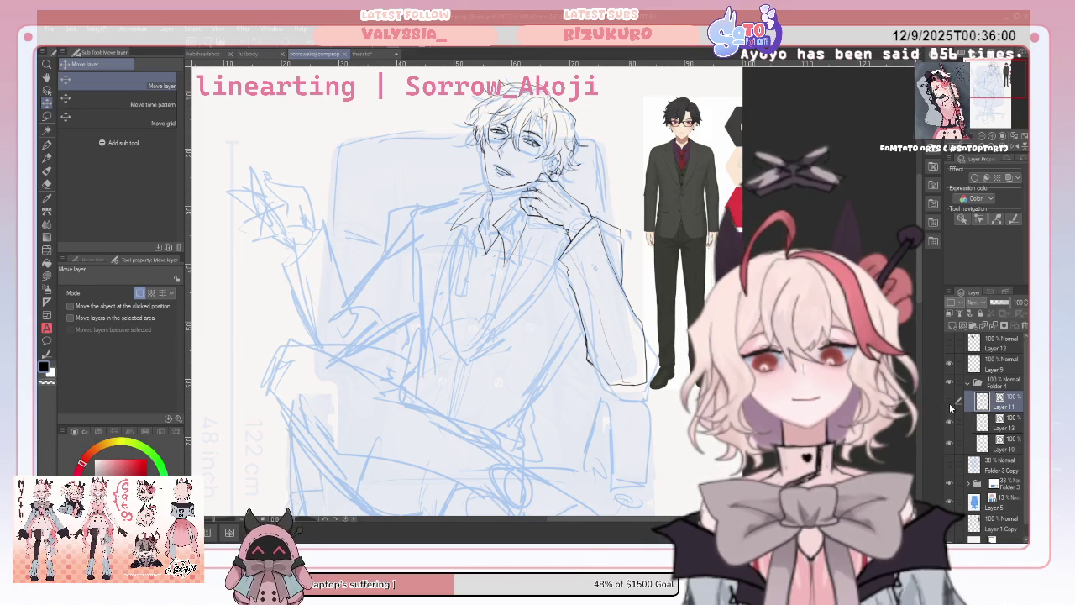
{"action": "left_click", "coordinate": [951, 407]}
{"action": "left_click", "coordinate": [950, 408]}
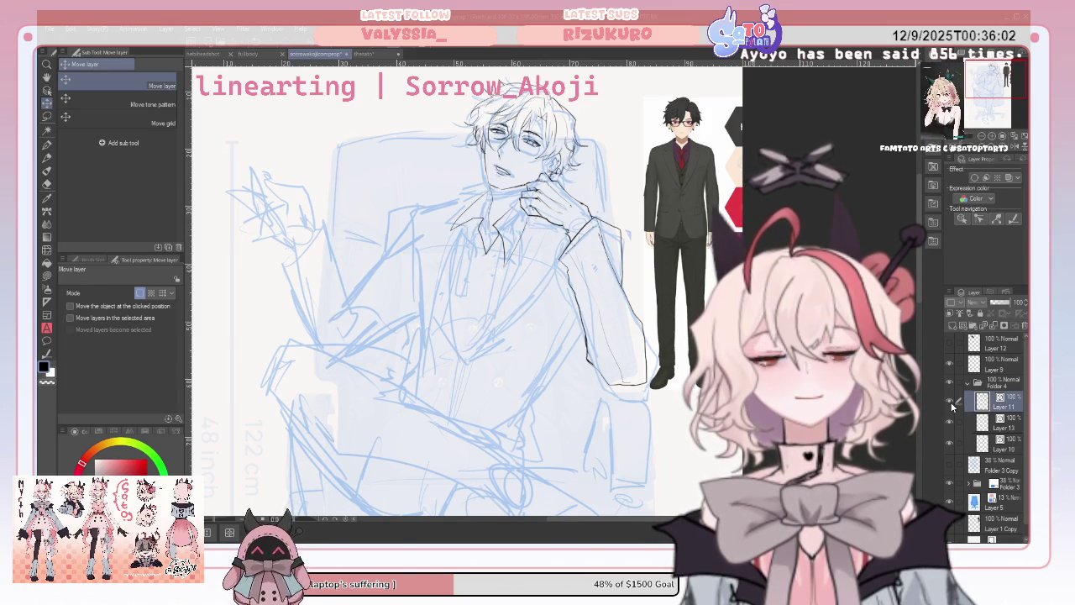
{"action": "left_click", "coordinate": [974, 421]}
{"action": "left_click", "coordinate": [953, 427]}
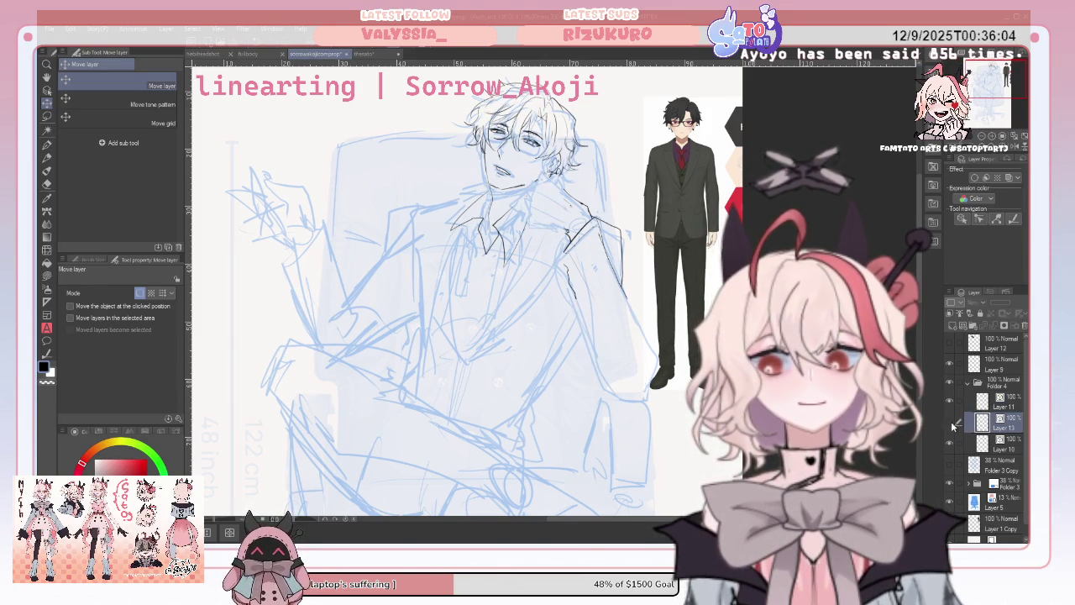
{"action": "left_click", "coordinate": [953, 425]}
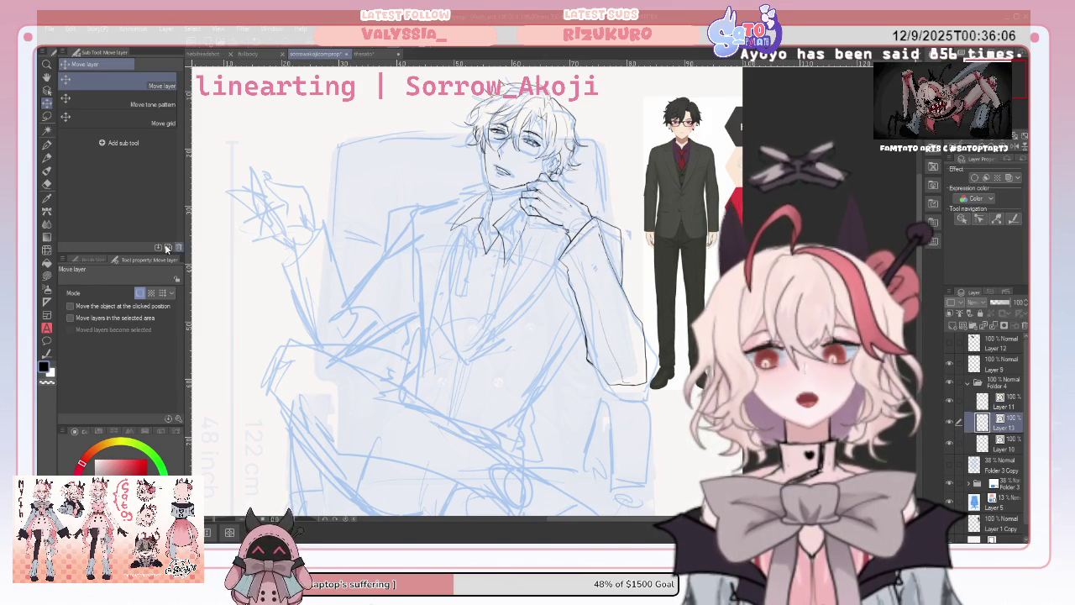
Draw a short Pen stroke along the right sleeve edge on Layer 13.
{"action": "left_click", "coordinate": [48, 183]}
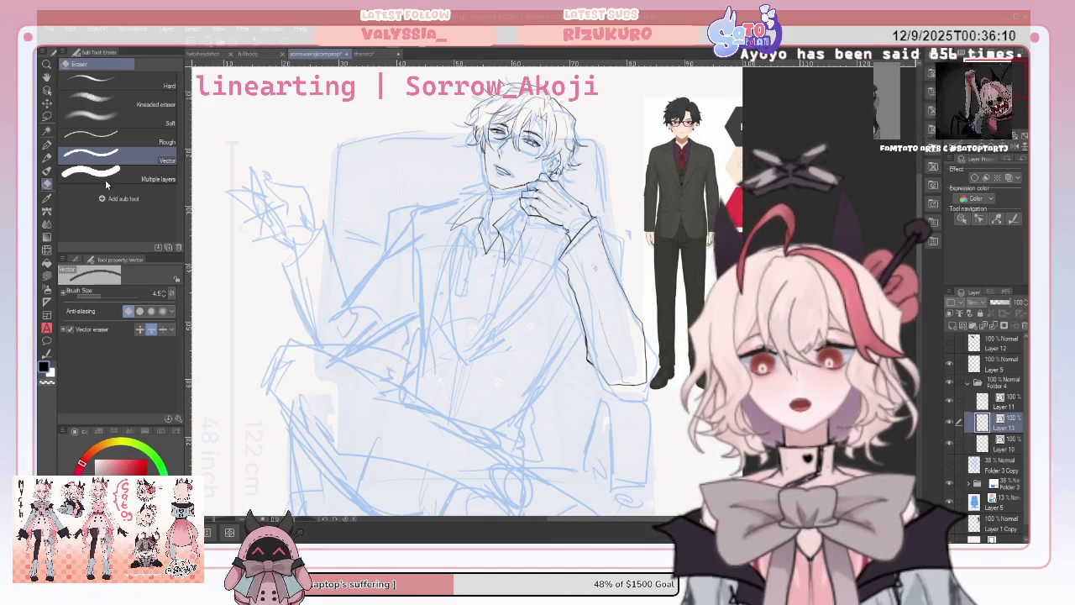
{"action": "left_click", "coordinate": [47, 144]}
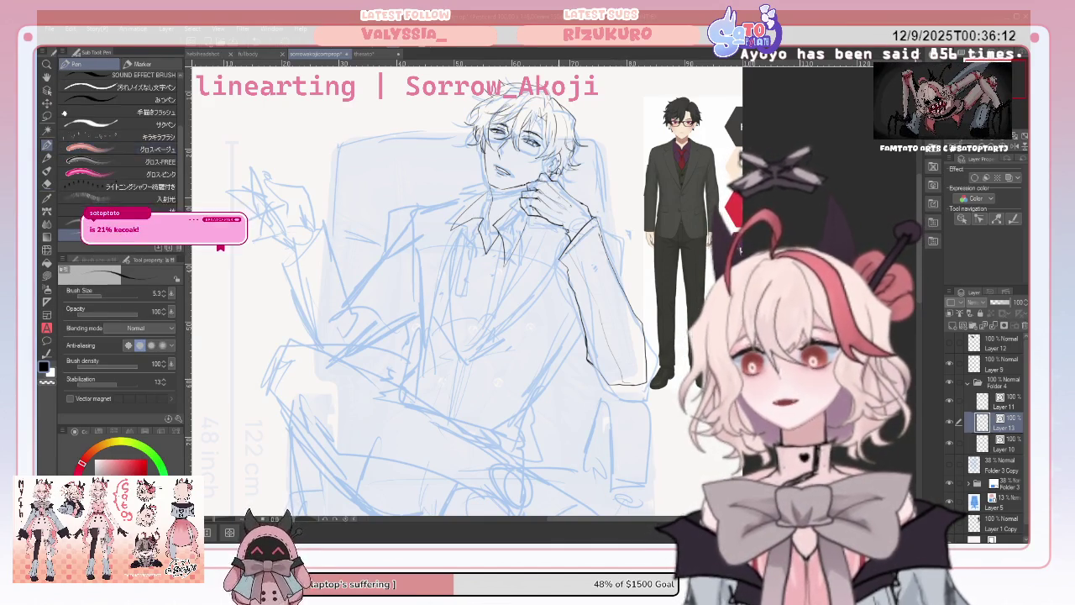
{"action": "left_click_drag", "start_coordinate": [621, 228], "coordinate": [627, 262]}
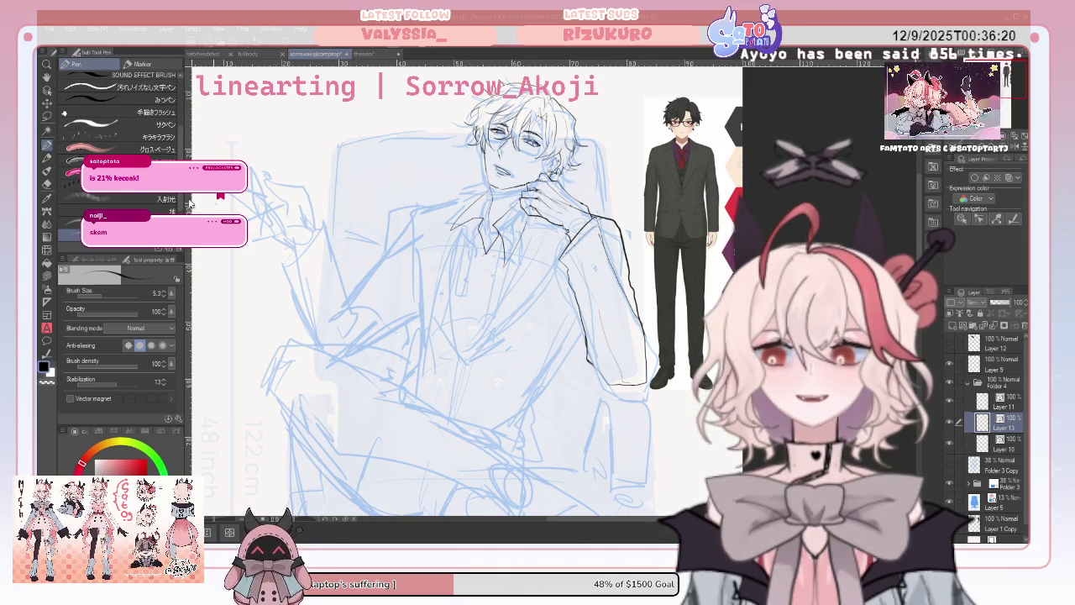
{"action": "key", "text": "e"}
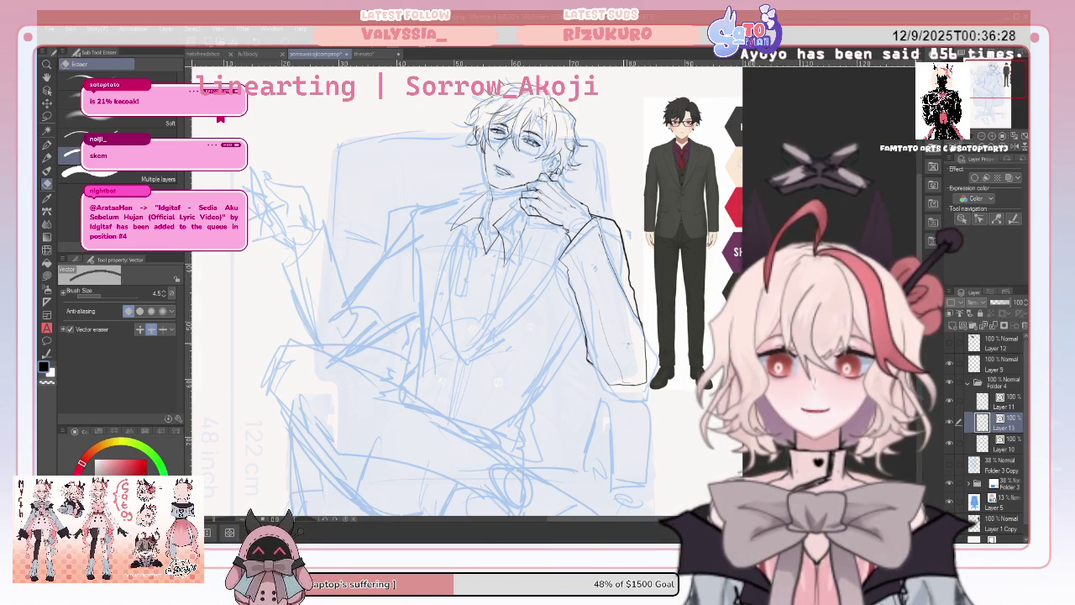
{"action": "left_click", "coordinate": [46, 158]}
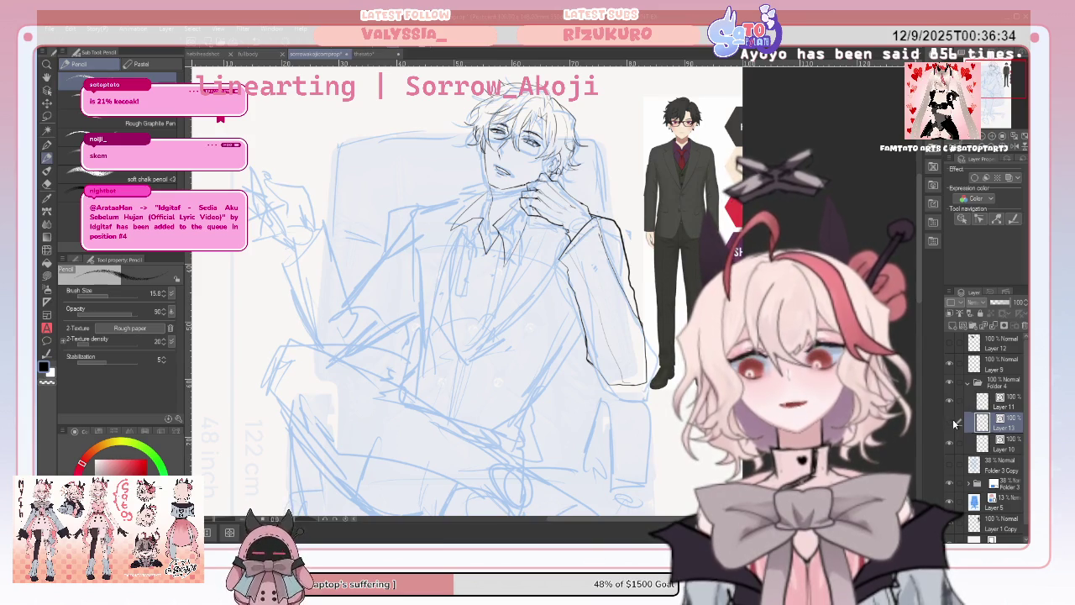
{"action": "key", "text": "ctrl+z"}
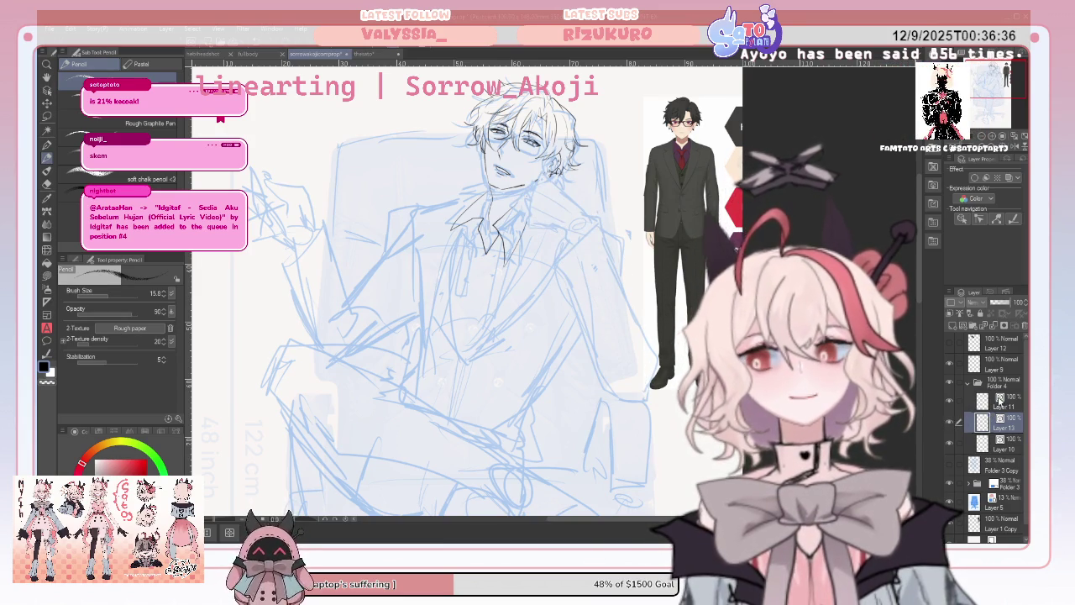
{"action": "left_click", "coordinate": [1001, 403]}
{"action": "key", "text": "ctrl+y"}
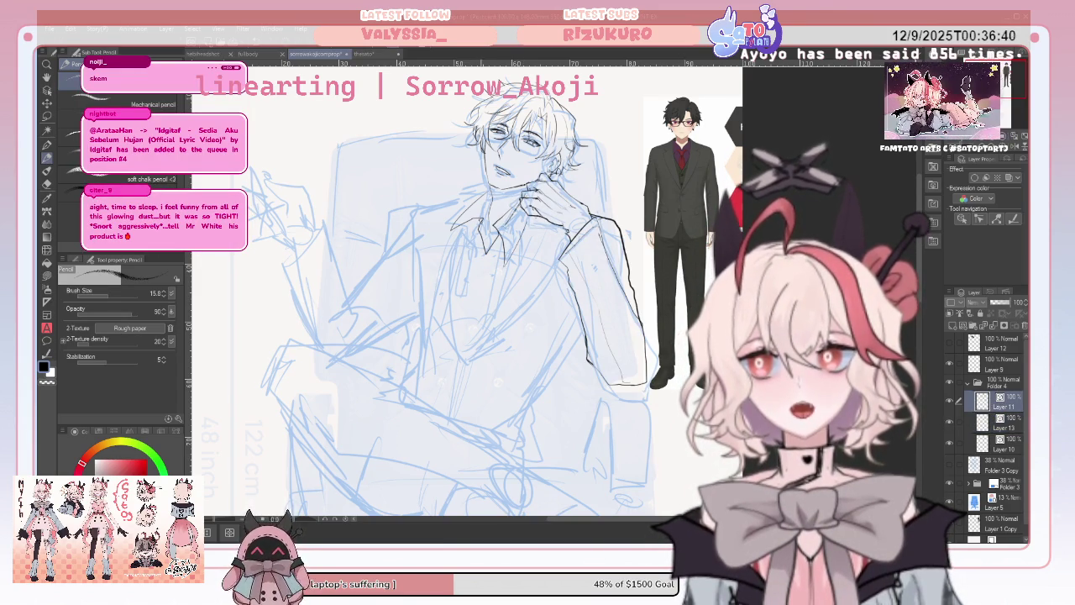
{"action": "left_click", "coordinate": [47, 184]}
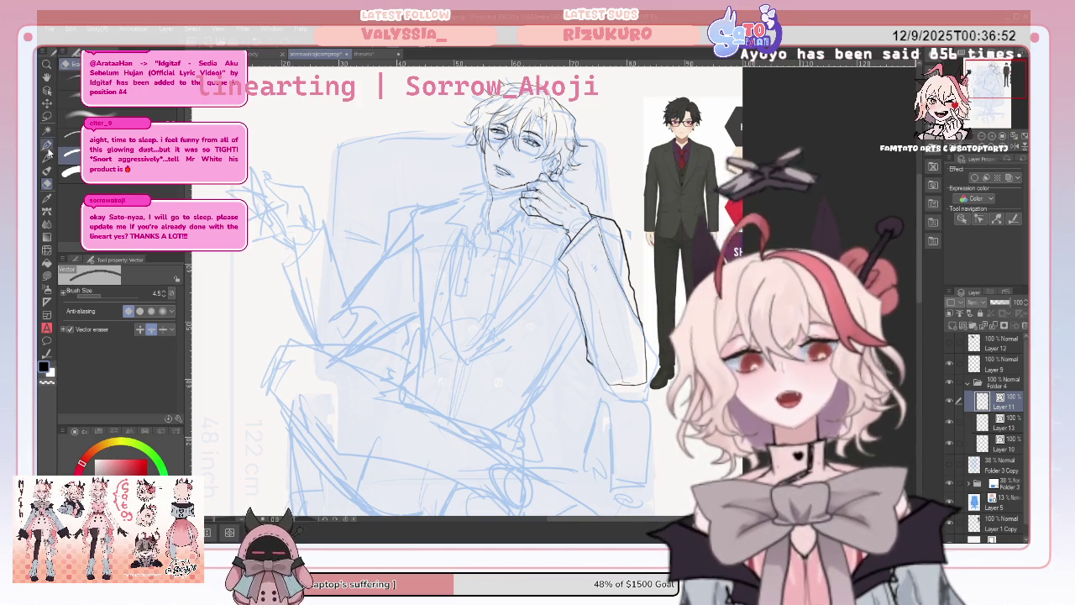
{"action": "left_click", "coordinate": [64, 113]}
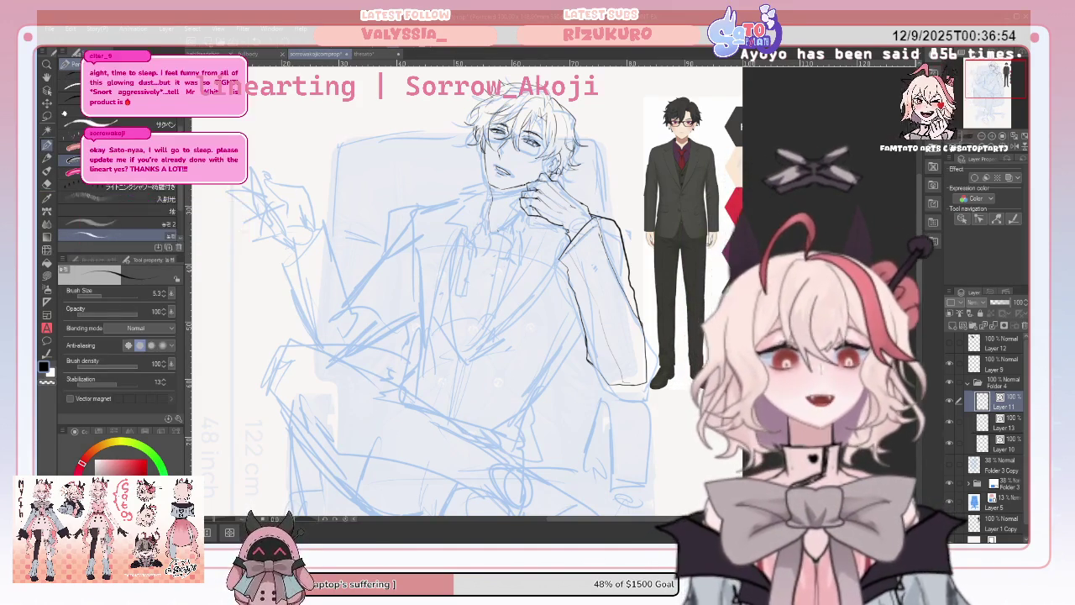
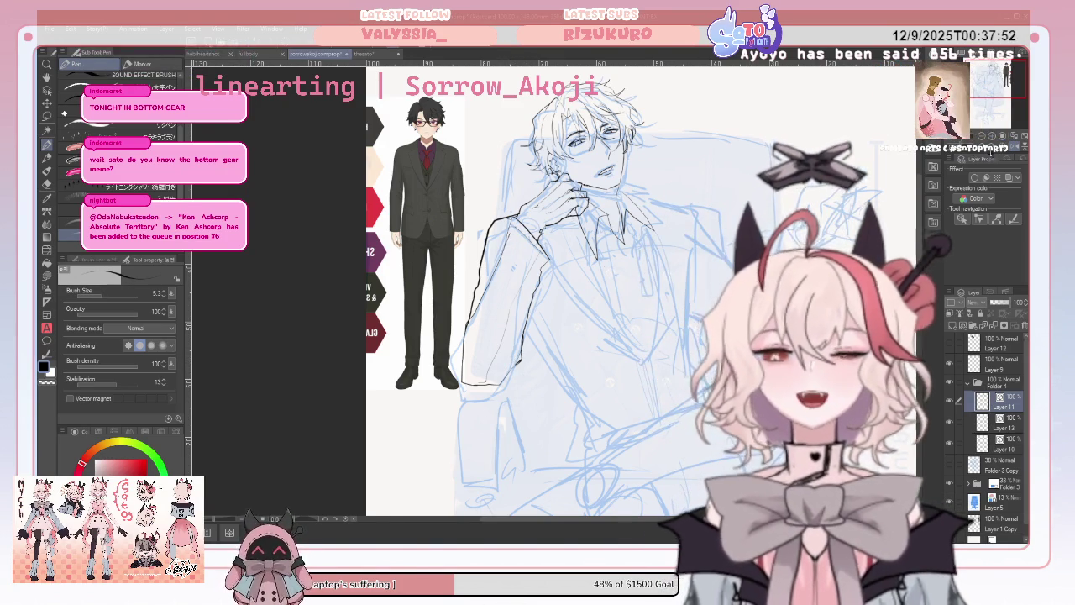
With the canvas restored to normal orientation, ink a short pen line beside the collar.
{"action": "key", "text": "h"}
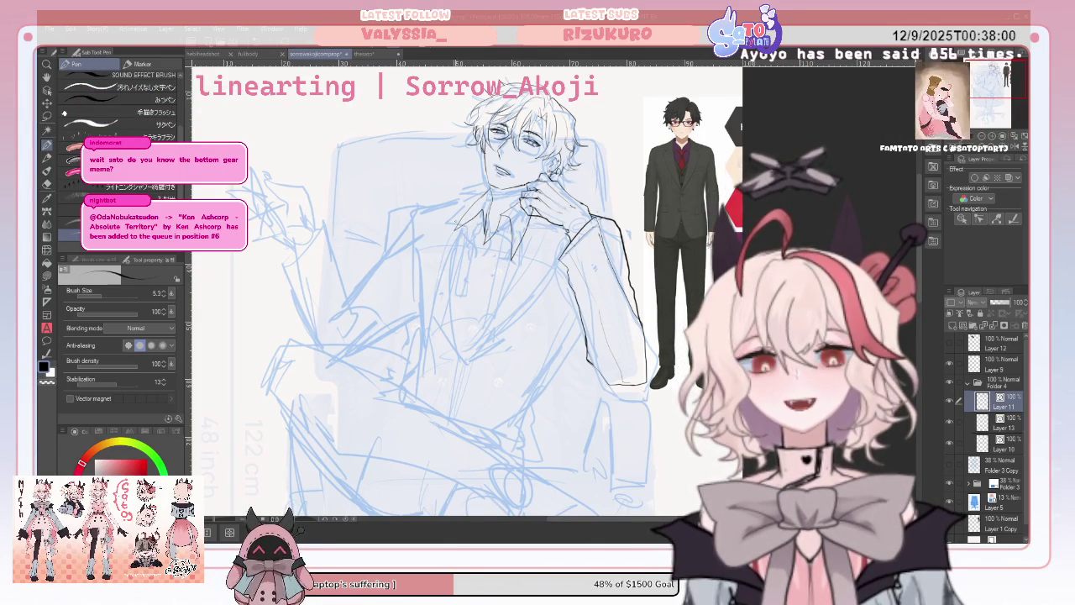
{"action": "left_click", "coordinate": [47, 183]}
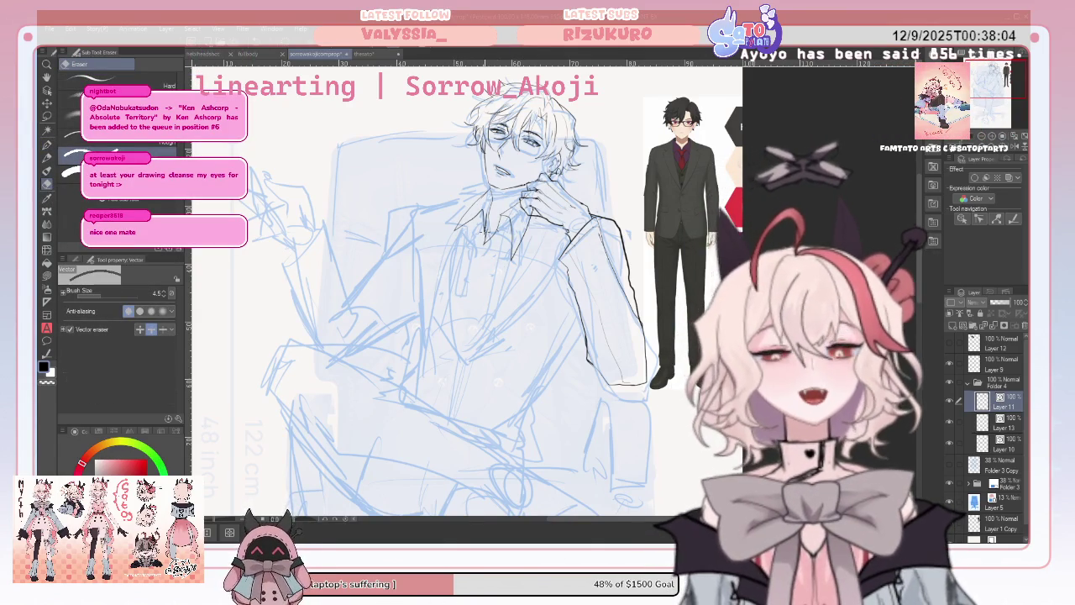
{"action": "key", "text": "p"}
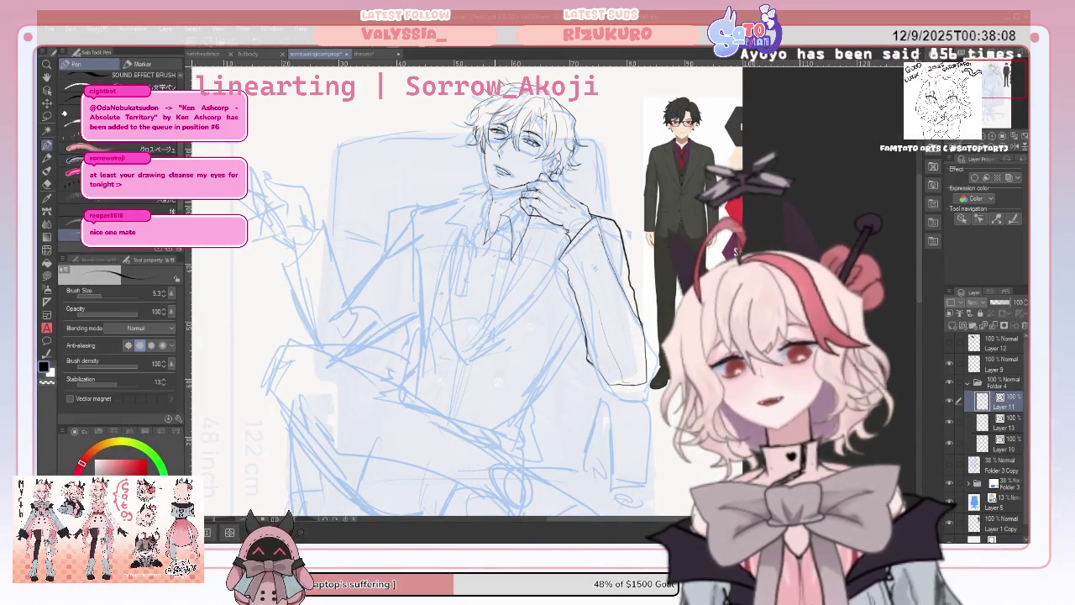
{"action": "left_click_drag", "start_coordinate": [481, 217], "coordinate": [465, 247]}
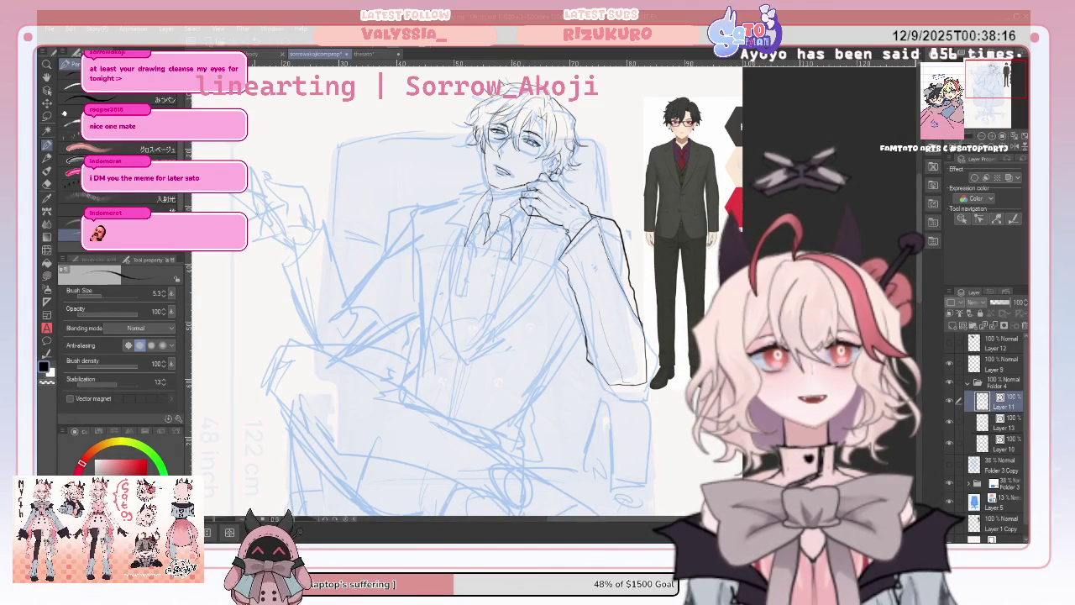
Ink the collar and shoulder lines, extending the shoulder downward, then check the drawing mirrored.
{"action": "key", "text": "e"}
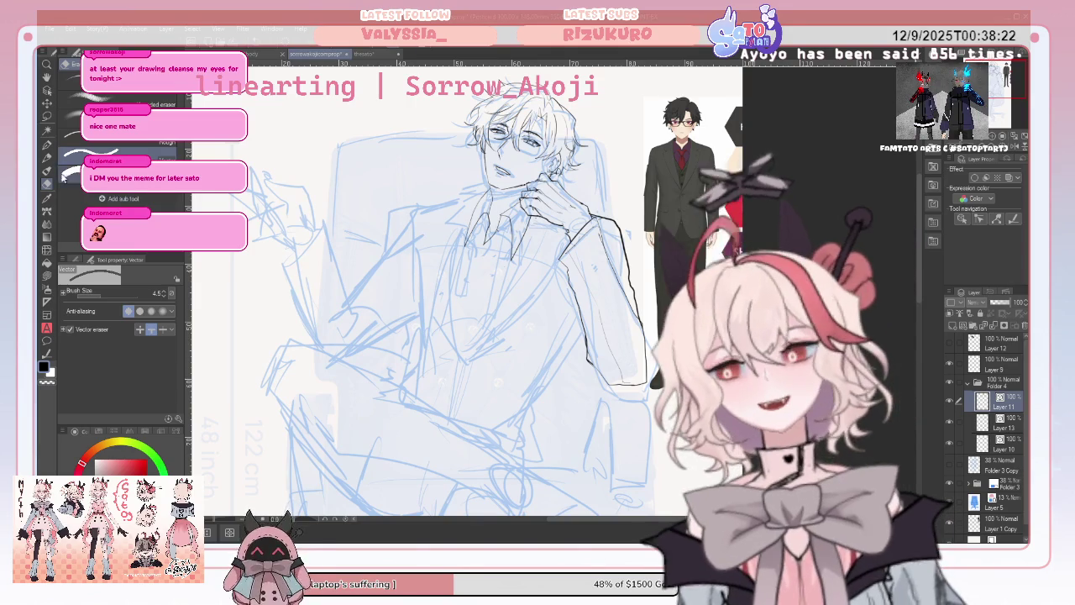
{"action": "key", "text": "p"}
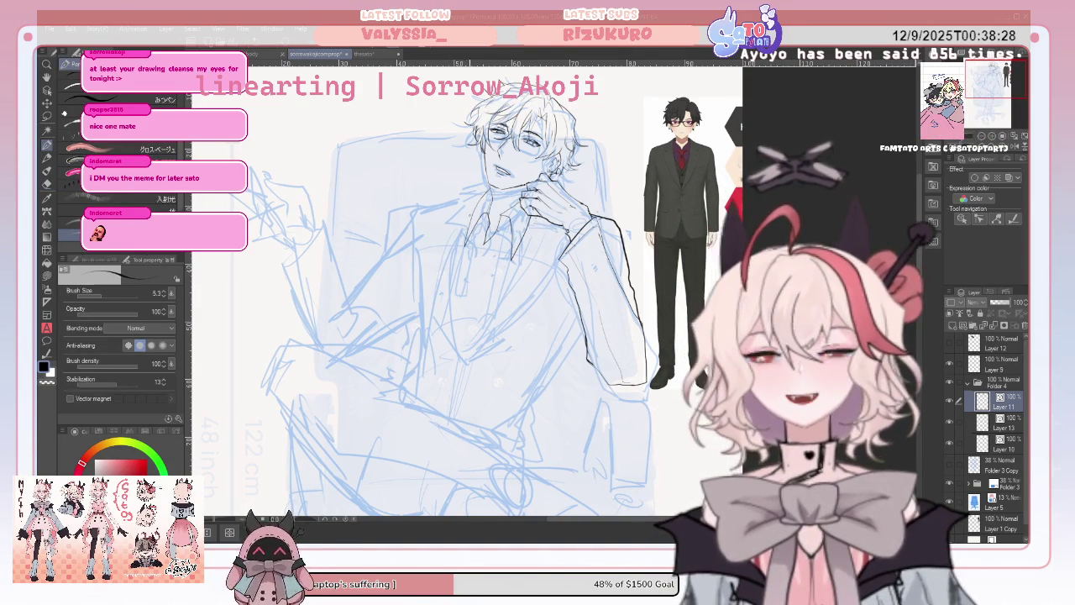
{"action": "mouse_move", "coordinate": [413, 204]}
{"action": "left_mouse_down"}
{"action": "mouse_move", "coordinate": [468, 195]}
{"action": "mouse_move", "coordinate": [398, 239]}
{"action": "left_mouse_up"}
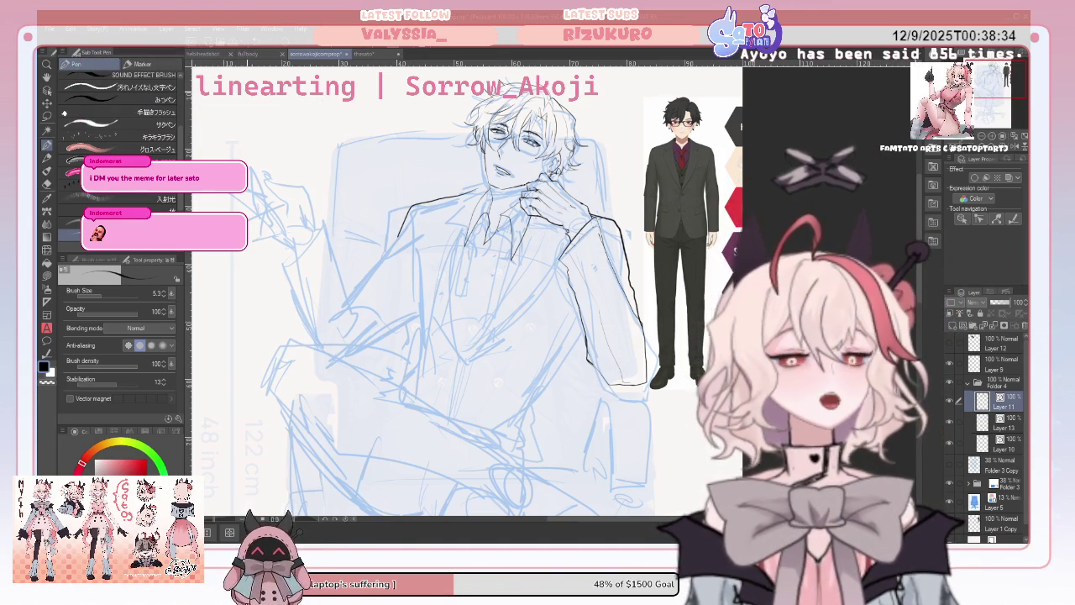
{"action": "key", "text": "ctrl+z"}
{"action": "key", "text": "ctrl+z"}
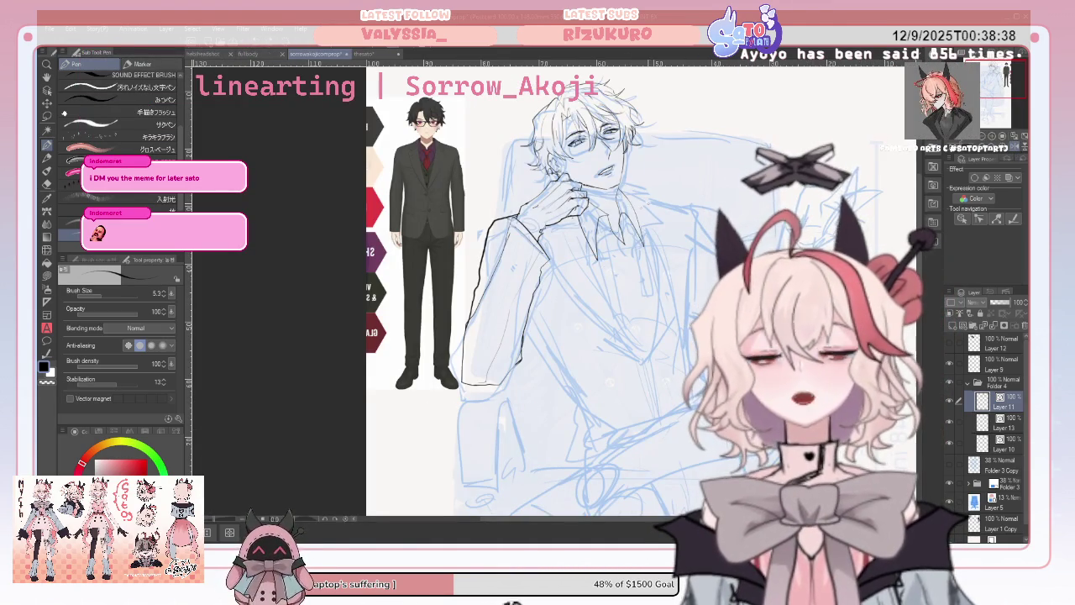
{"action": "left_click_drag", "start_coordinate": [690, 200], "coordinate": [716, 242]}
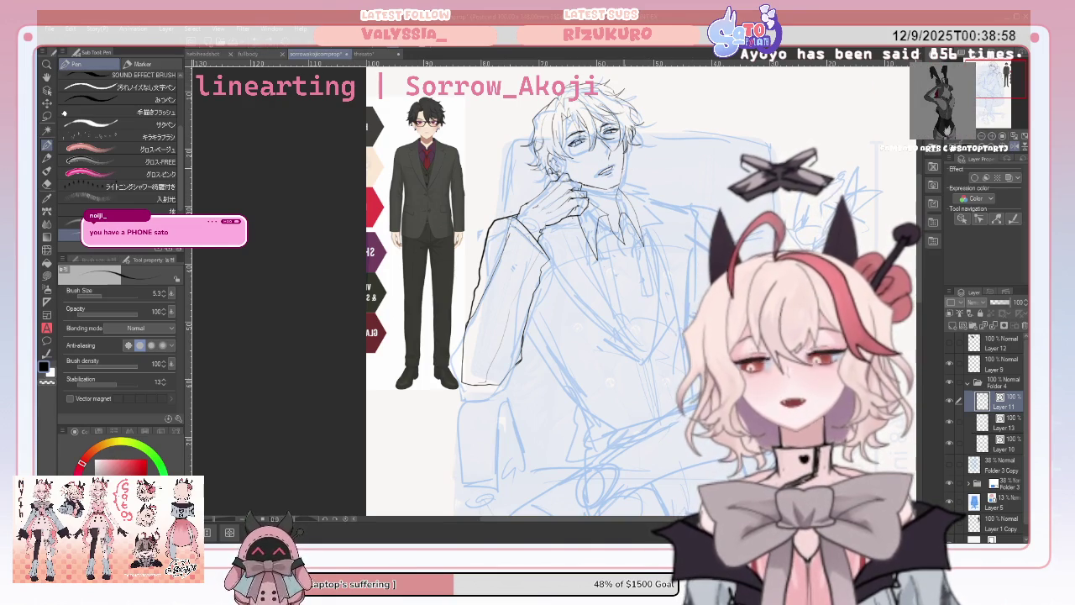
{"action": "left_click_drag", "start_coordinate": [633, 194], "coordinate": [682, 203]}
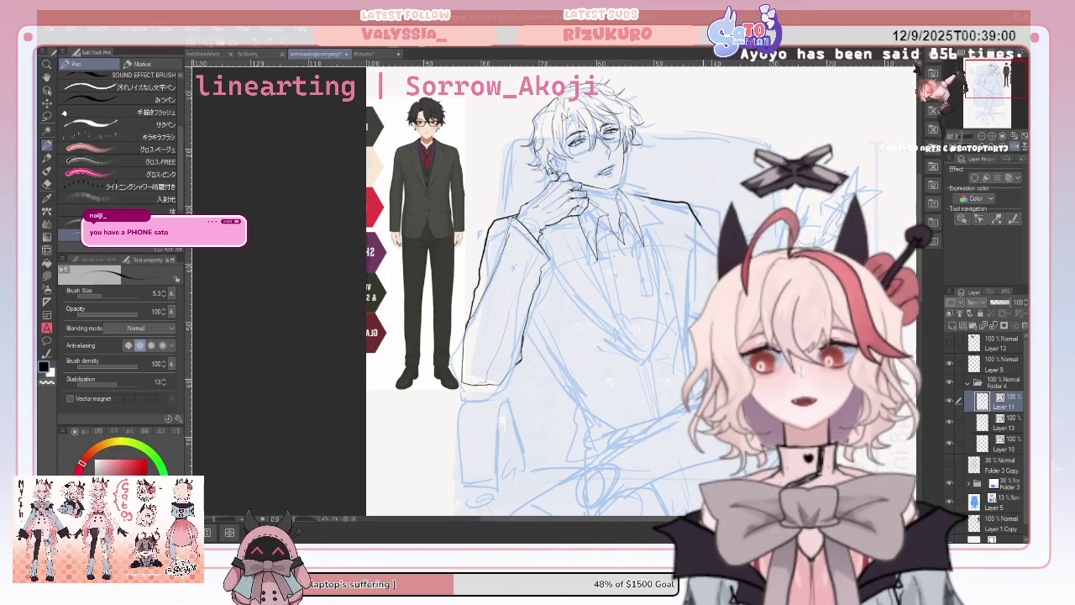
{"action": "key", "text": "h"}
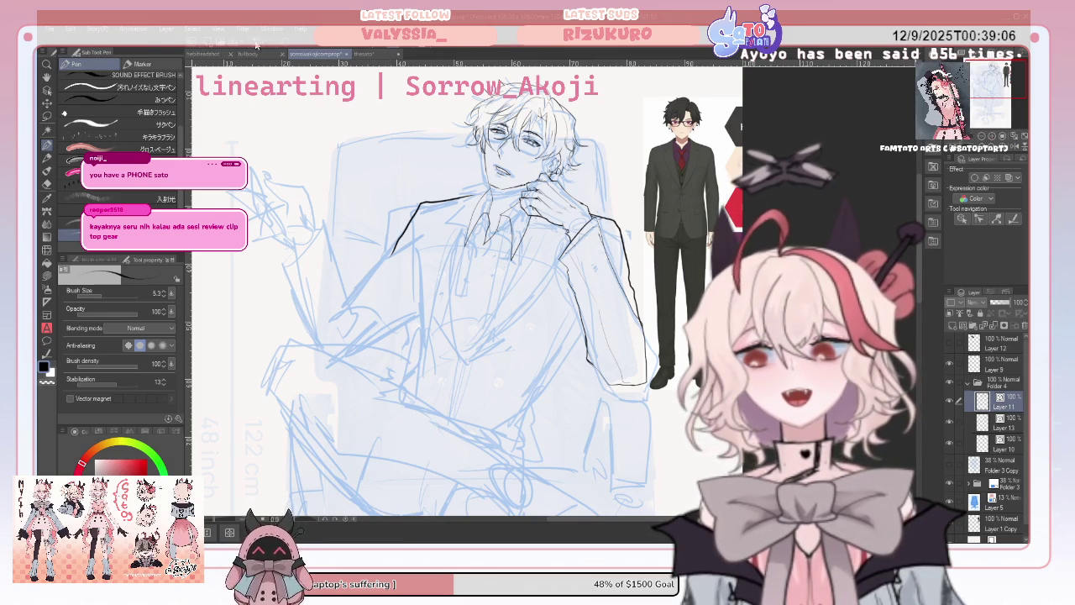
Remove the last shoulder stroke and try inking the jacket's left edge and arm, then undo them.
{"action": "key", "text": "ctrl+z"}
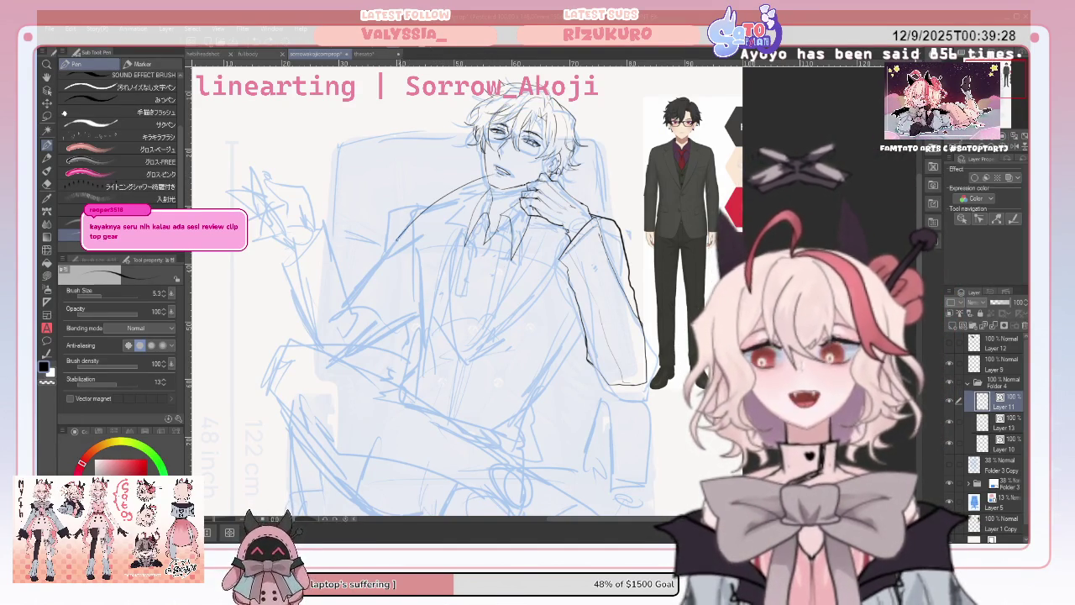
{"action": "left_click_drag", "start_coordinate": [405, 257], "coordinate": [407, 295]}
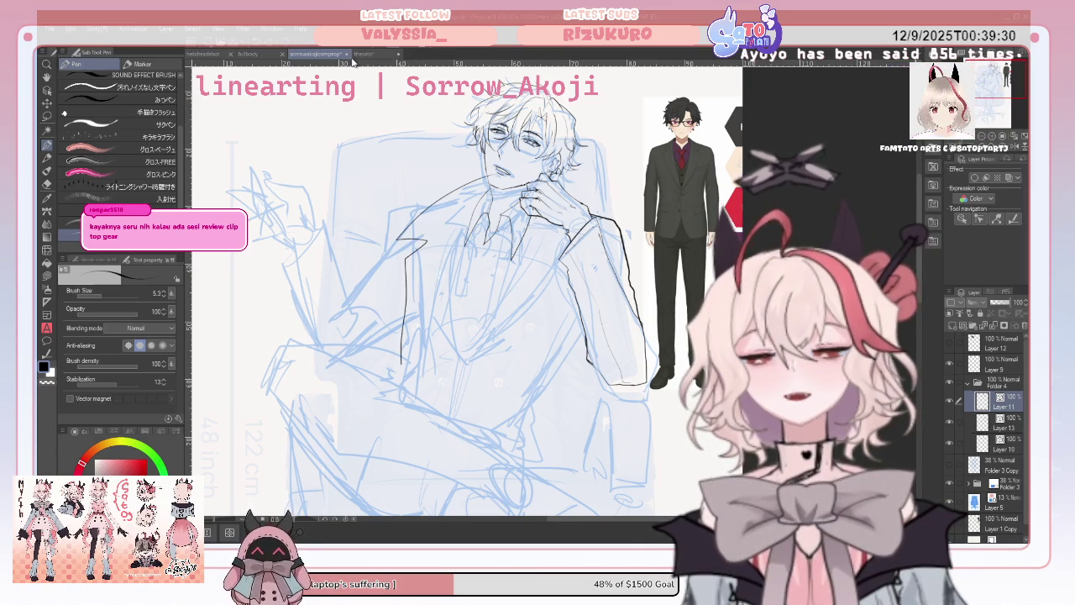
{"action": "key", "text": "ctrl+z"}
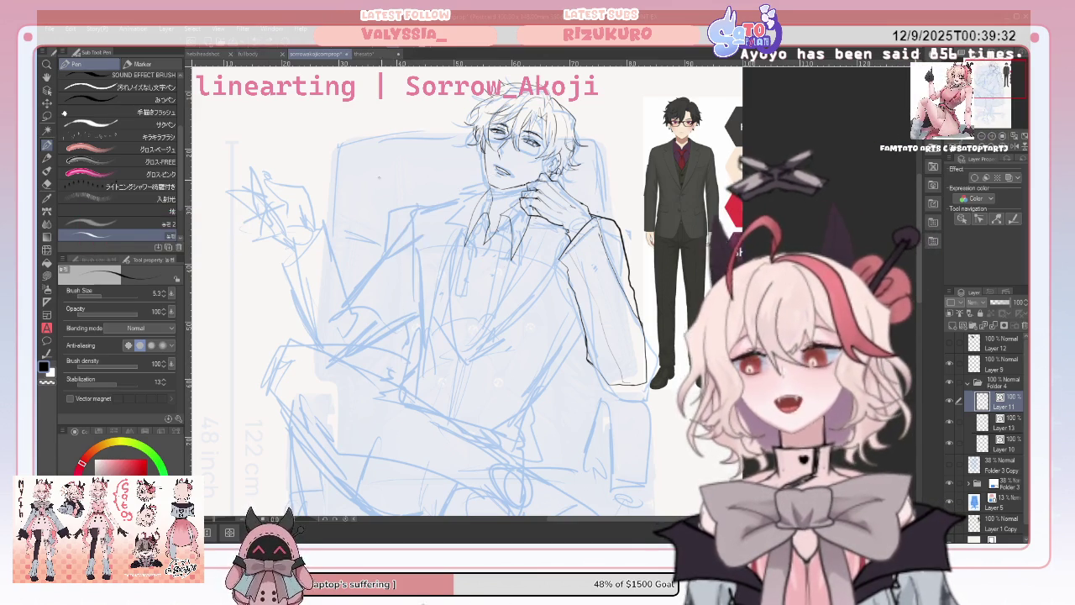
{"action": "left_click_drag", "start_coordinate": [467, 201], "coordinate": [440, 357]}
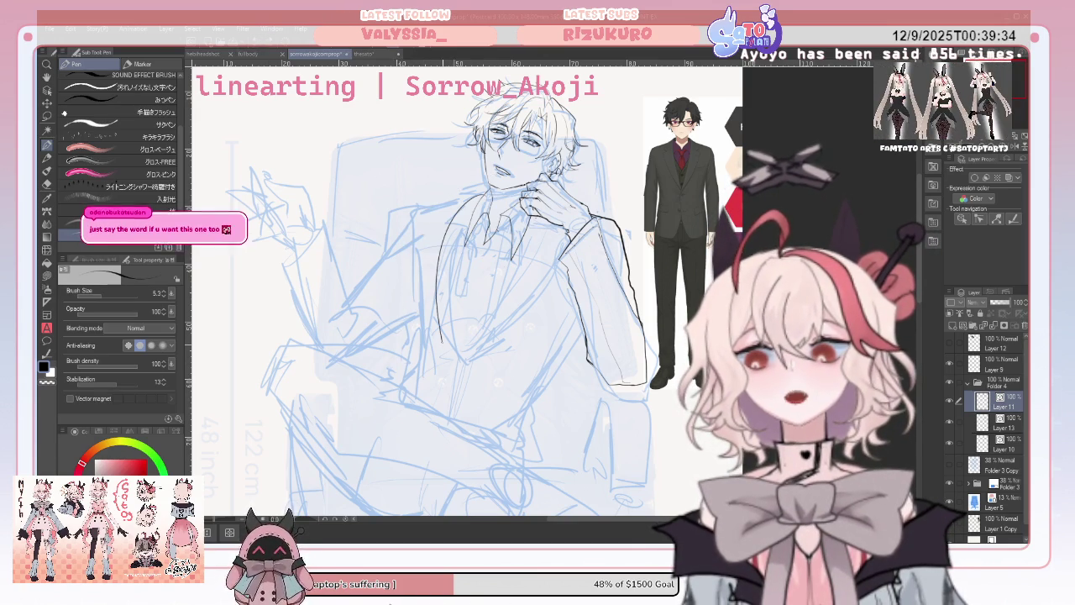
{"action": "left_click_drag", "start_coordinate": [548, 218], "coordinate": [545, 262]}
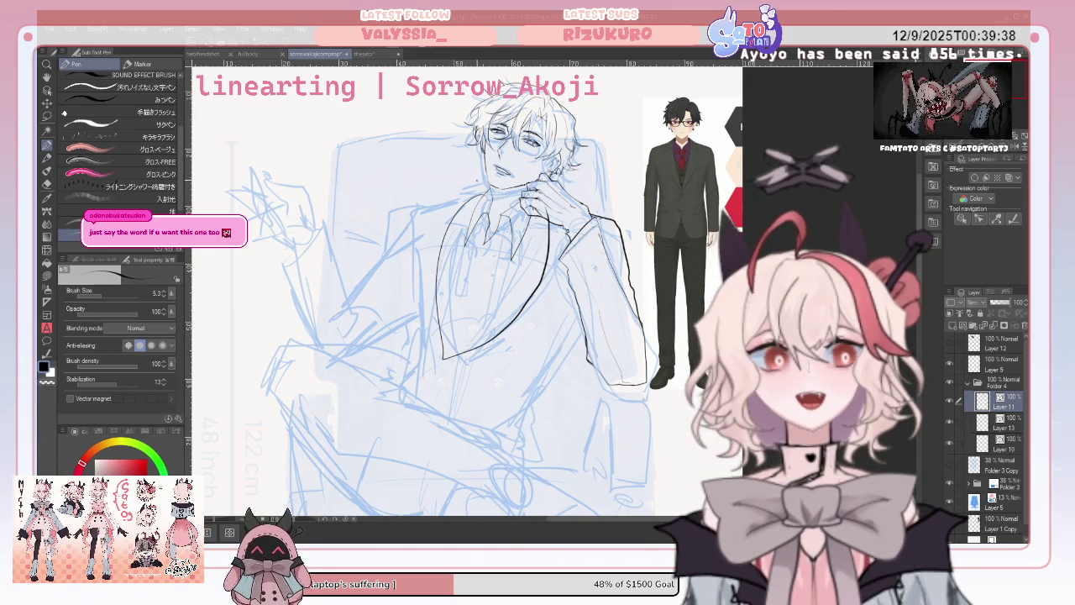
{"action": "key", "text": "ctrl+z"}
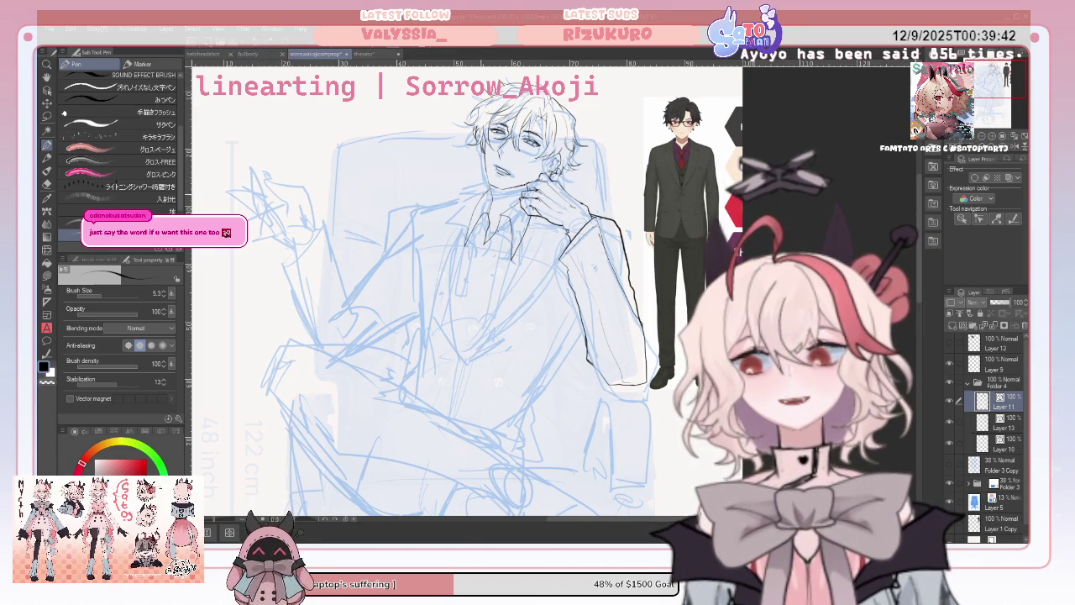
Try vertical, diagonal and short strokes on the jacket front, undoing each attempt.
{"action": "left_click_drag", "start_coordinate": [445, 250], "coordinate": [448, 319]}
{"action": "left_click_drag", "start_coordinate": [533, 259], "coordinate": [454, 353]}
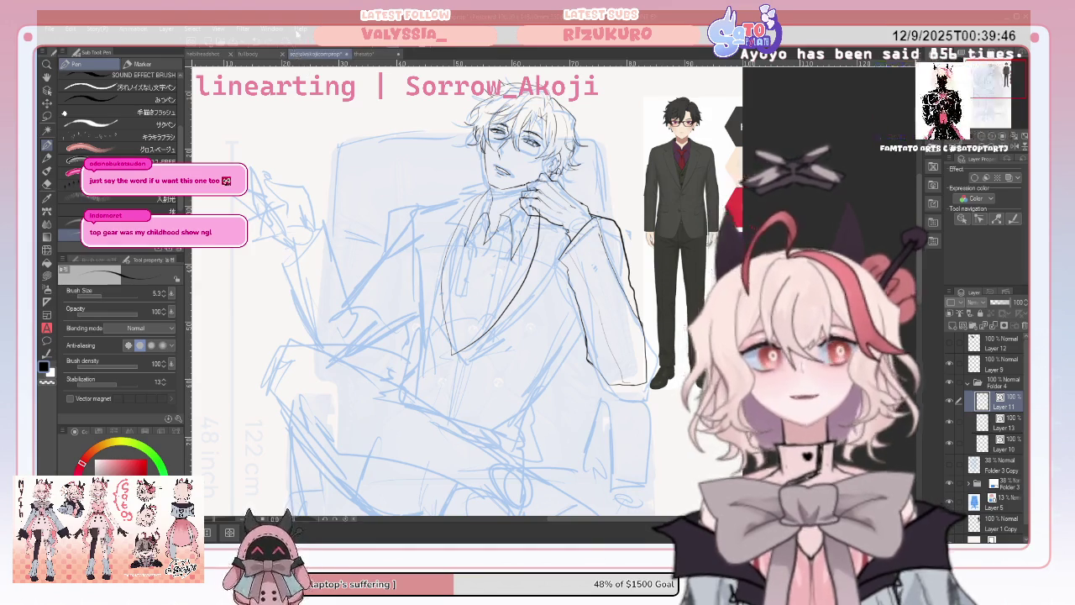
{"action": "key", "text": "ctrl+z"}
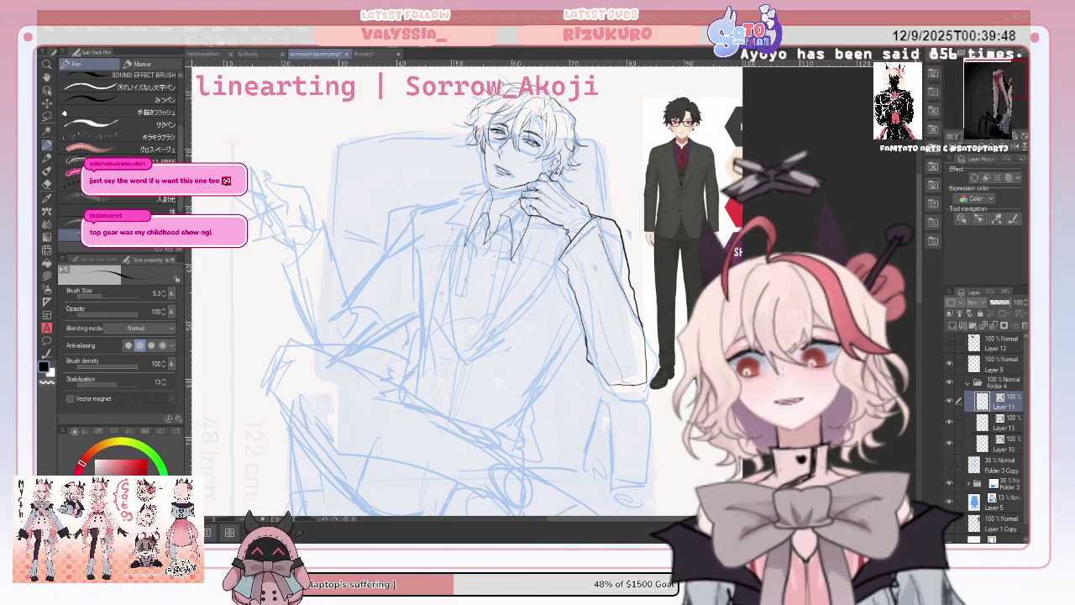
{"action": "left_click_drag", "start_coordinate": [455, 286], "coordinate": [466, 337]}
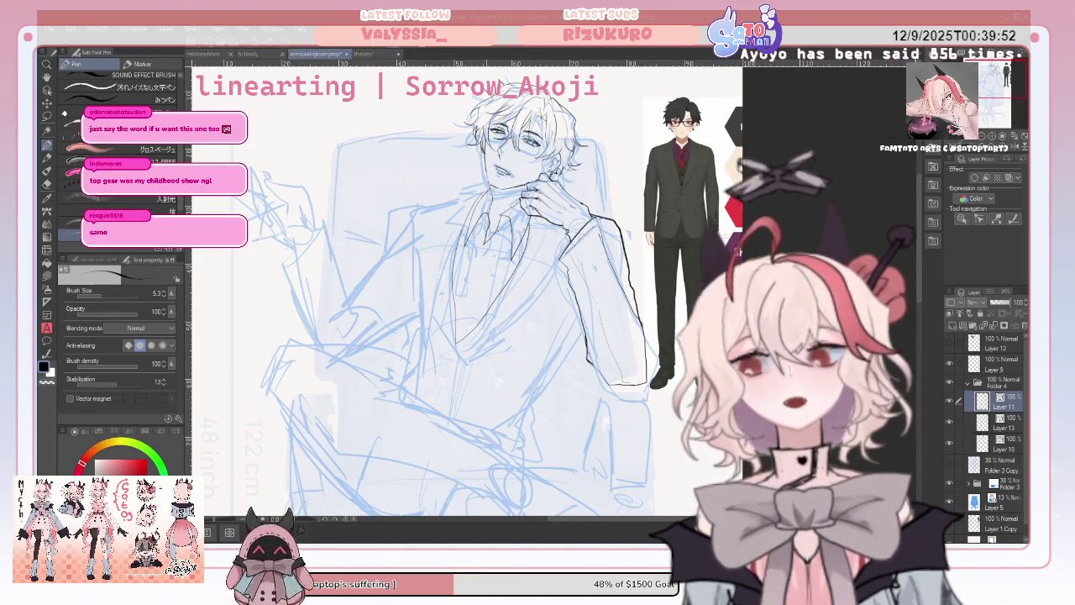
{"action": "key", "text": "ctrl+z"}
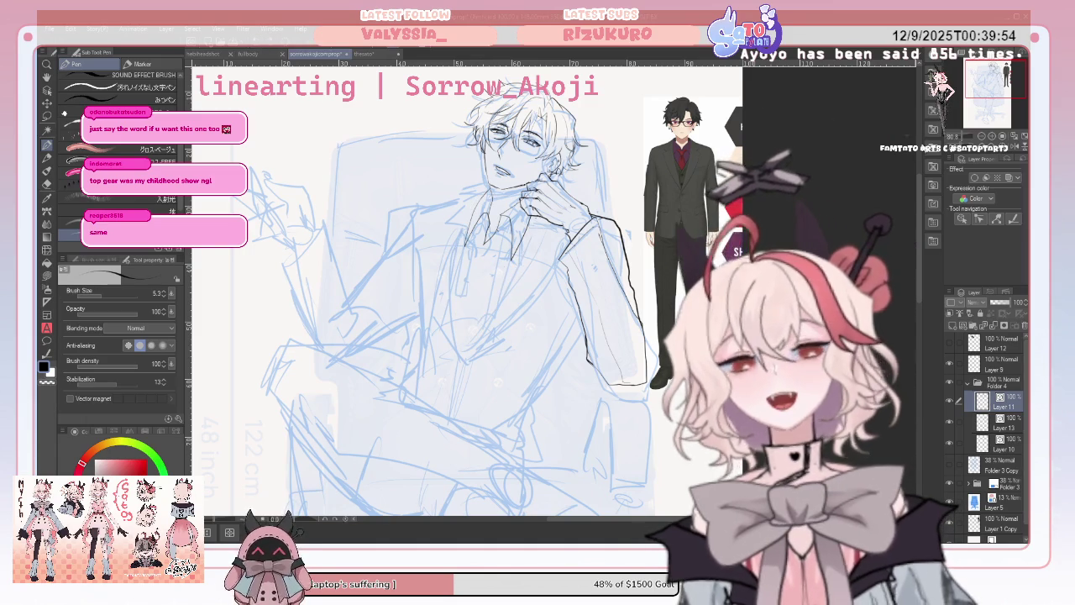
On the mirrored canvas, redraw a clean black ink stroke along the jacket's edge.
{"action": "key", "text": "h"}
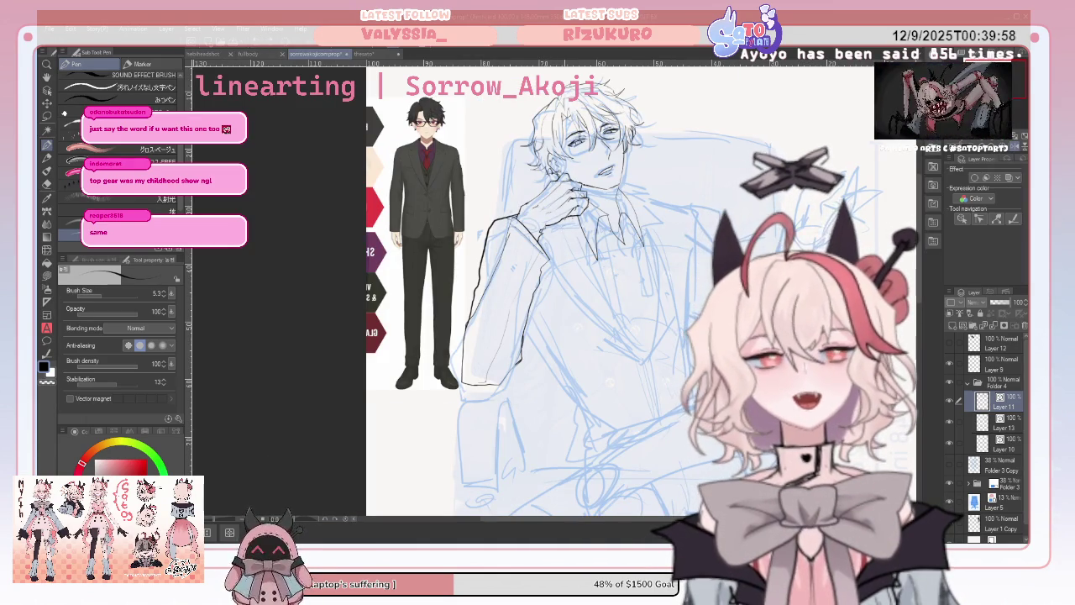
{"action": "left_click_drag", "start_coordinate": [572, 251], "coordinate": [596, 308]}
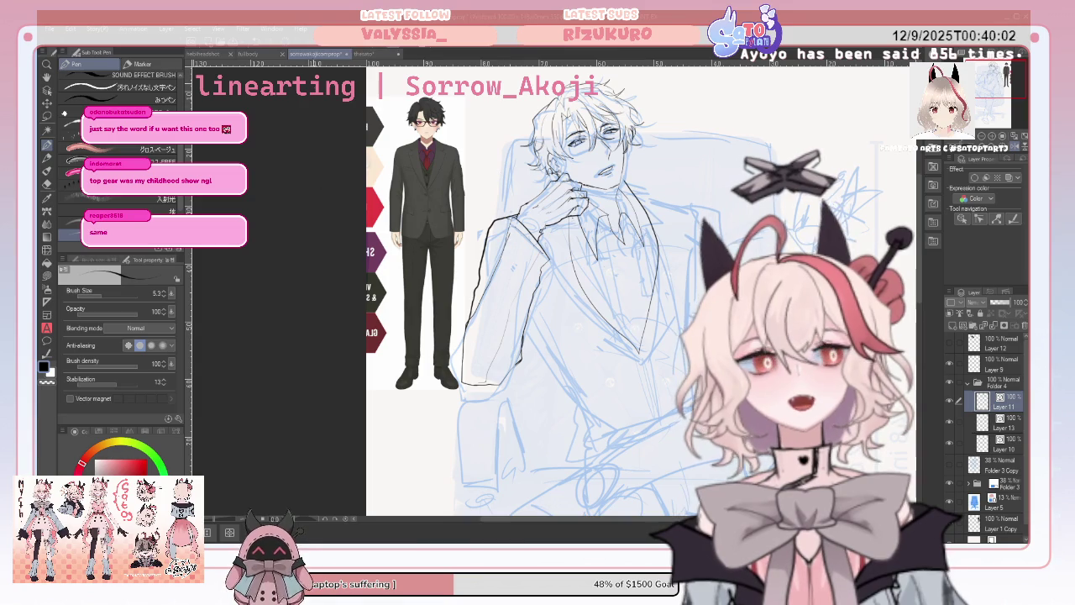
{"action": "key", "text": "ctrl+z"}
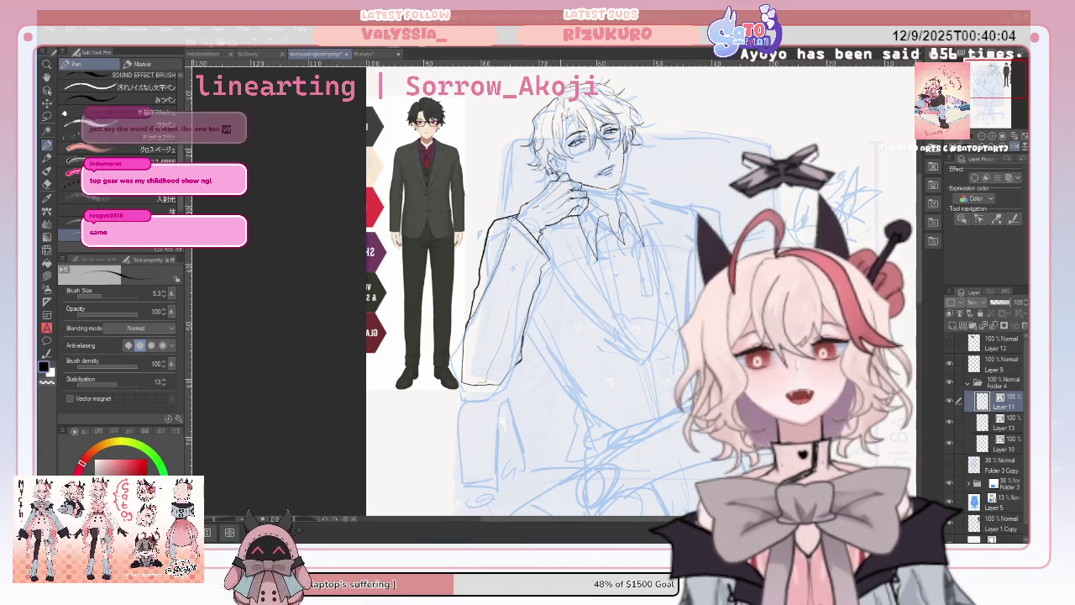
{"action": "left_click_drag", "start_coordinate": [590, 266], "coordinate": [617, 297]}
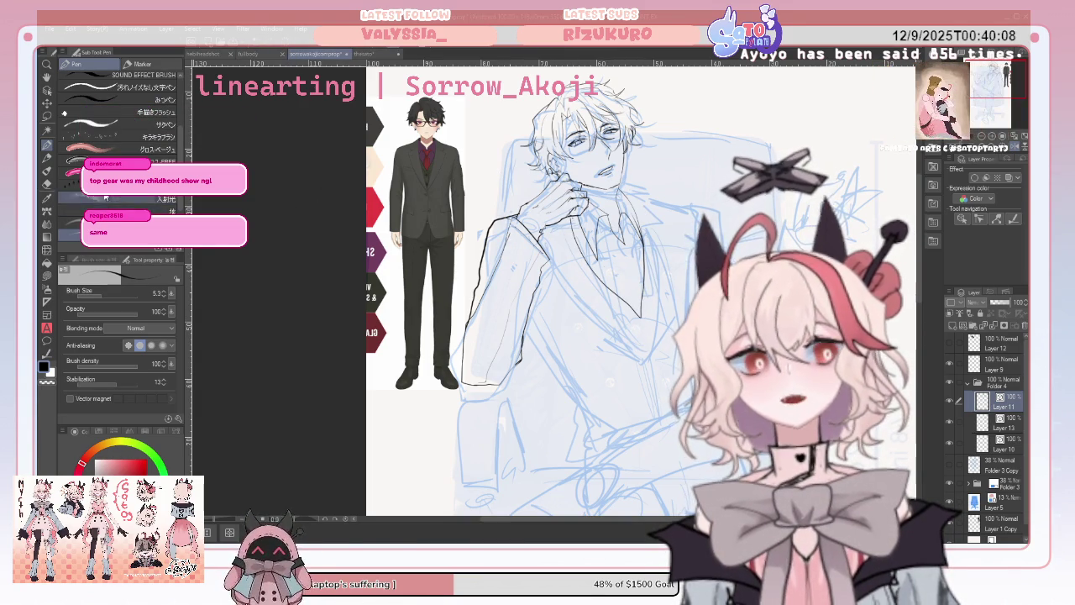
{"action": "left_click", "coordinate": [47, 185]}
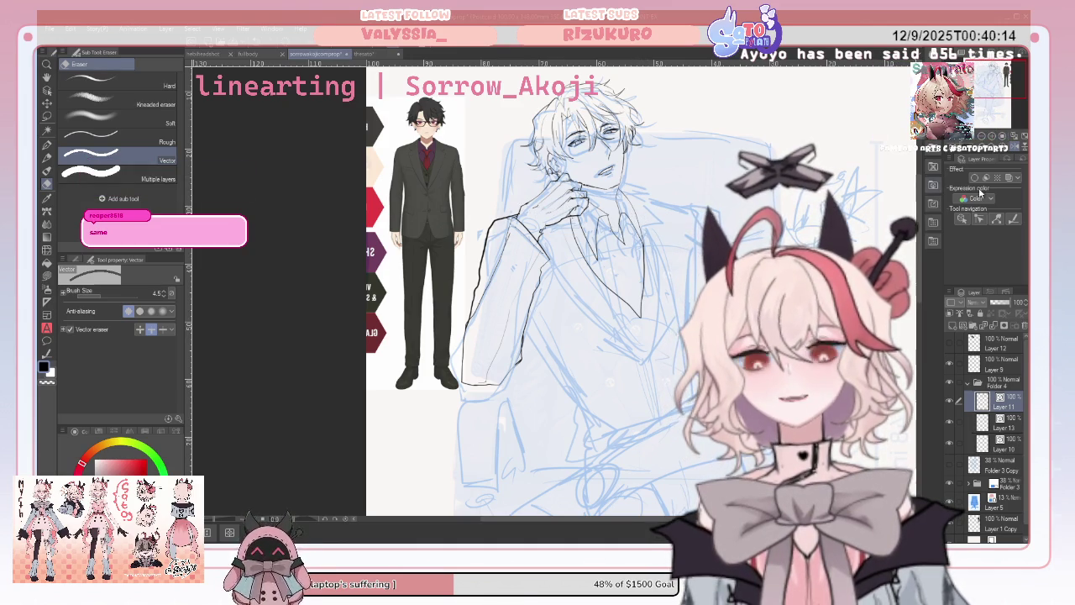
On the unflipped canvas, ink the lapel edge up from its bottom after discarding chest-line attempts.
{"action": "key", "text": "h"}
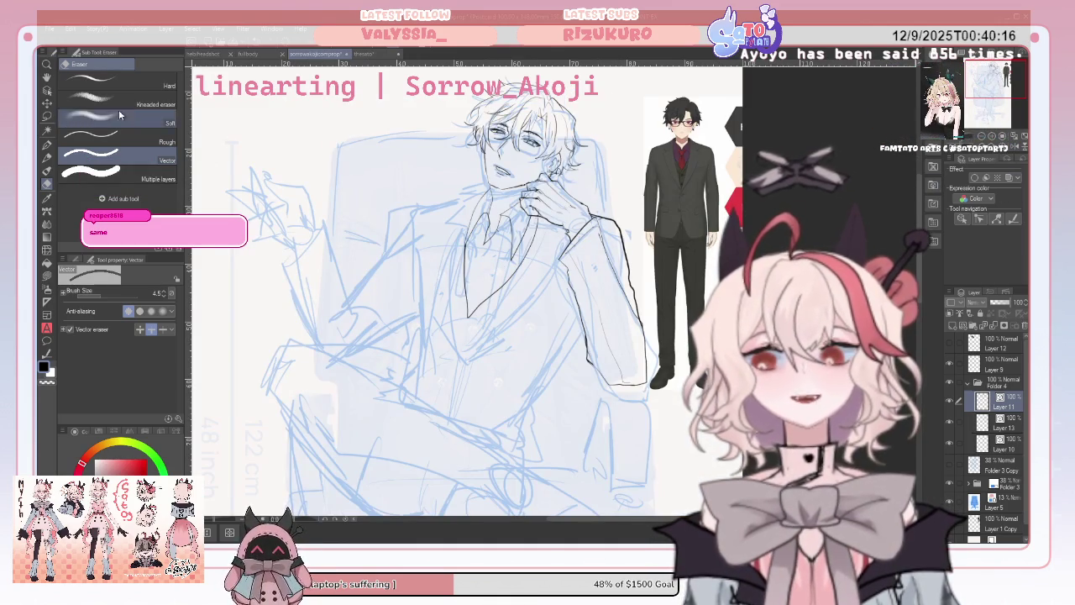
{"action": "left_click", "coordinate": [47, 144]}
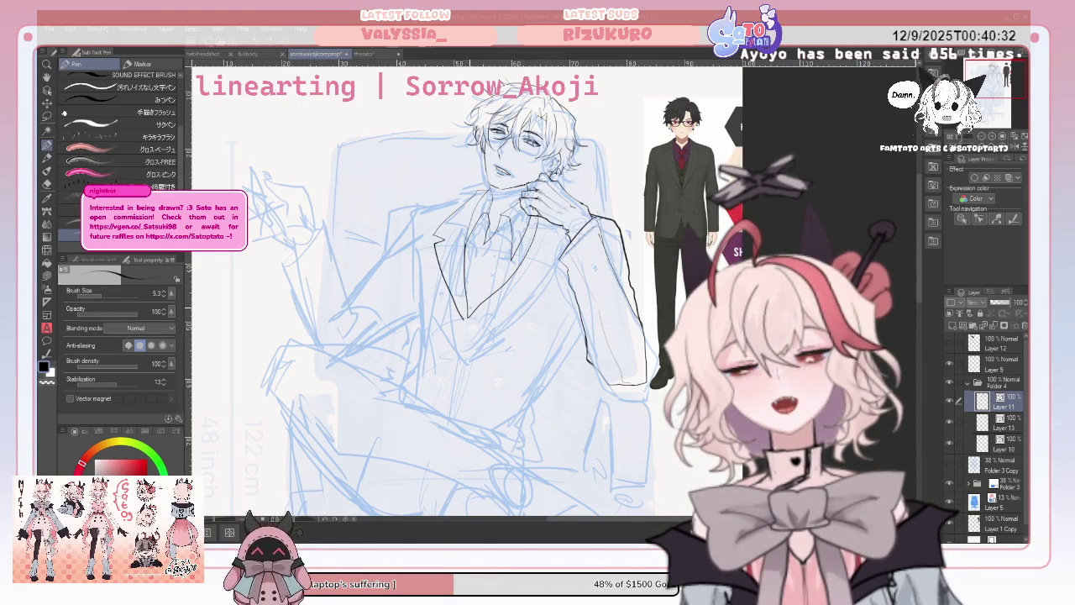
{"action": "left_click_drag", "start_coordinate": [464, 325], "coordinate": [515, 307]}
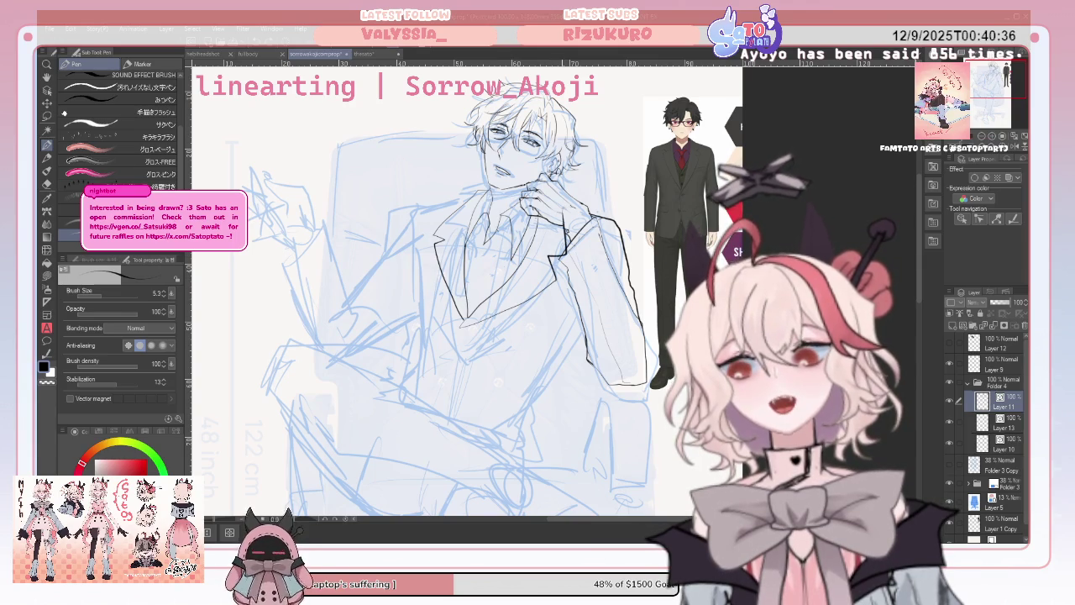
{"action": "key", "text": "ctrl+z"}
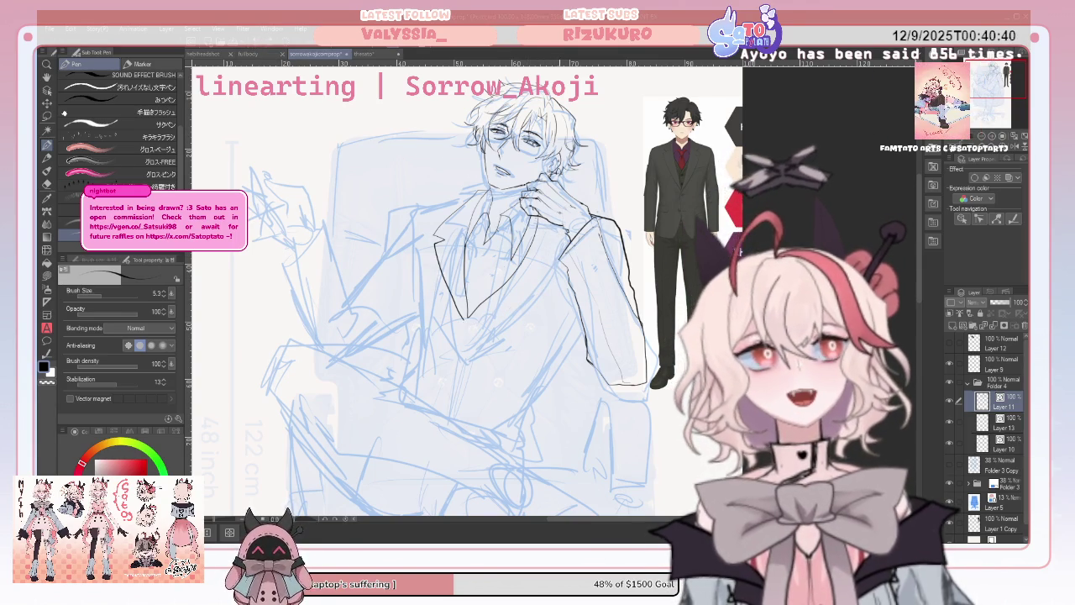
{"action": "left_click_drag", "start_coordinate": [545, 275], "coordinate": [458, 316]}
{"action": "key", "text": "ctrl+z"}
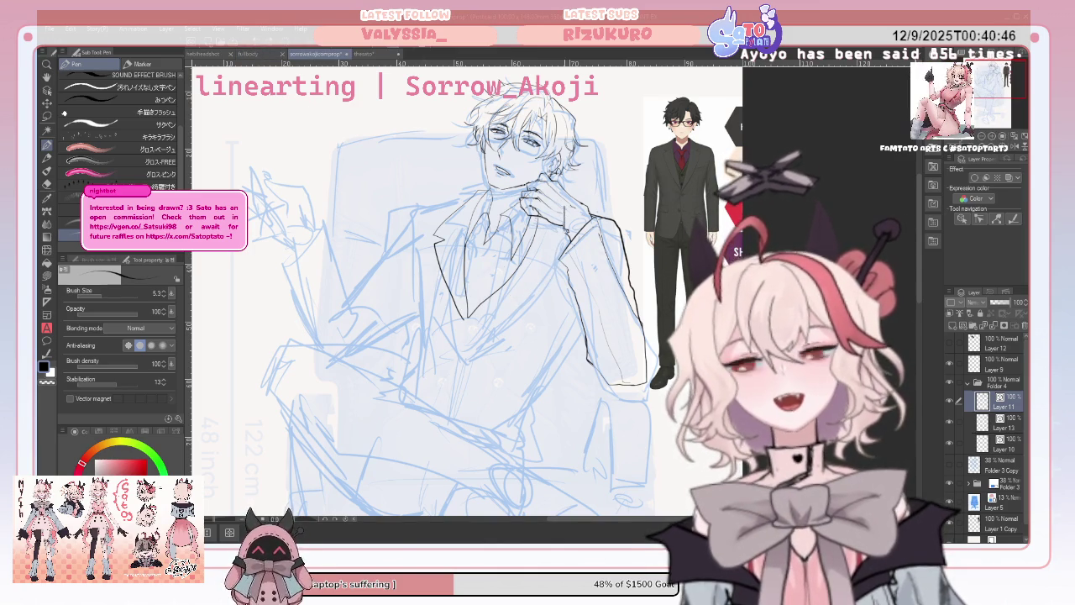
{"action": "left_click_drag", "start_coordinate": [570, 250], "coordinate": [464, 318]}
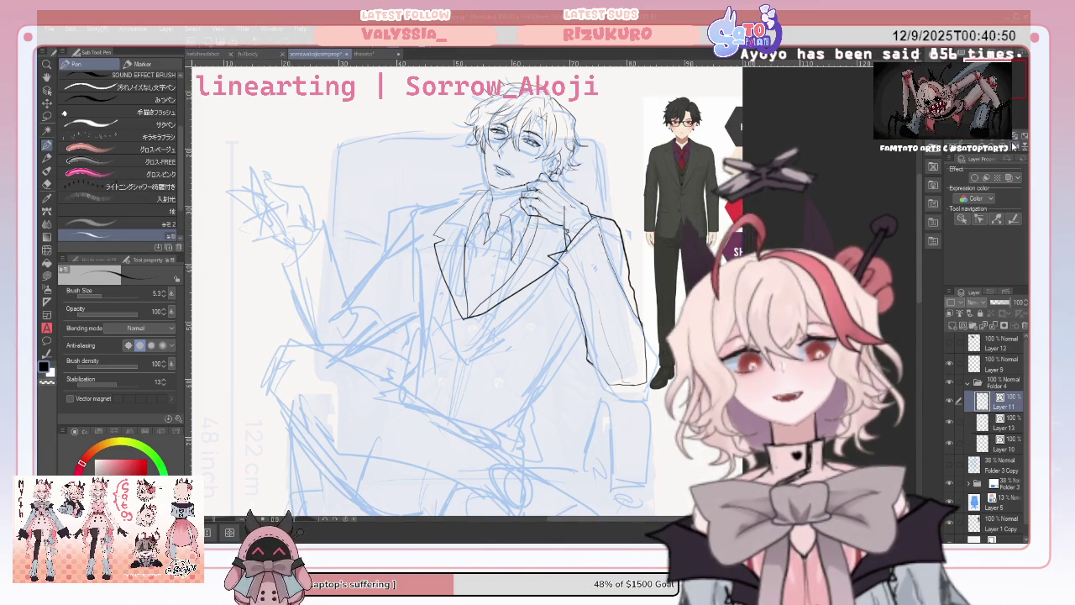
On the mirrored canvas, ink along the lapel, then draw the shirt collar with a different pen brush.
{"action": "left_click", "coordinate": [1016, 151]}
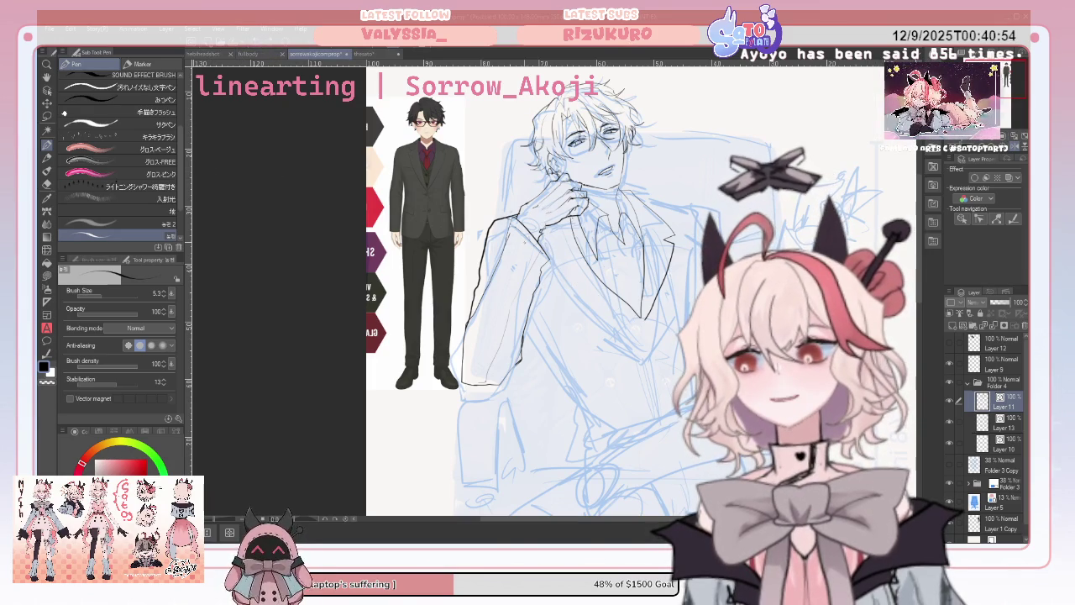
{"action": "left_click_drag", "start_coordinate": [547, 263], "coordinate": [637, 316]}
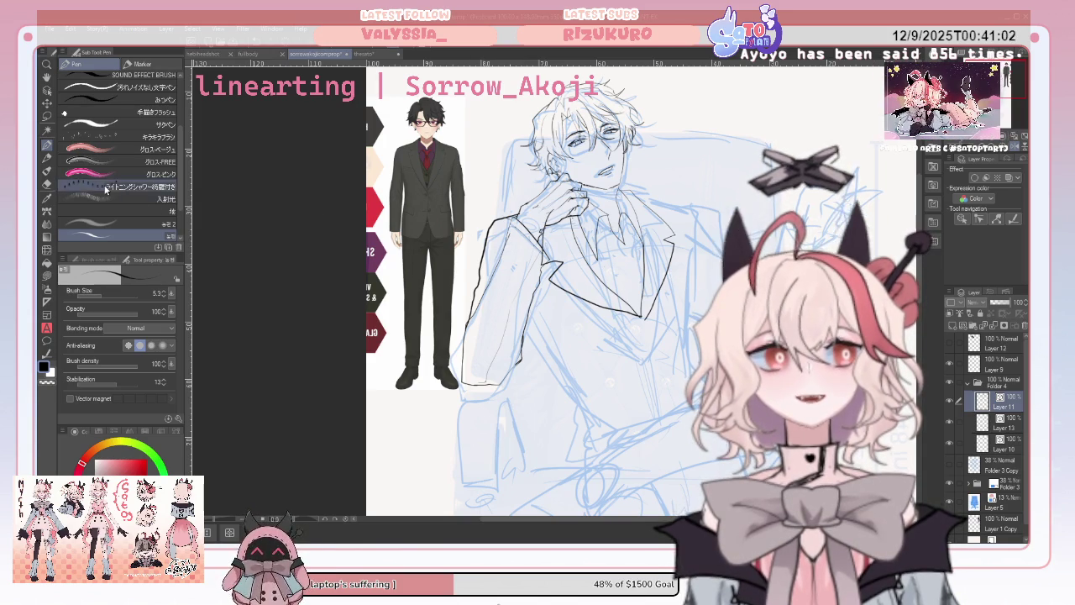
{"action": "key", "text": "e"}
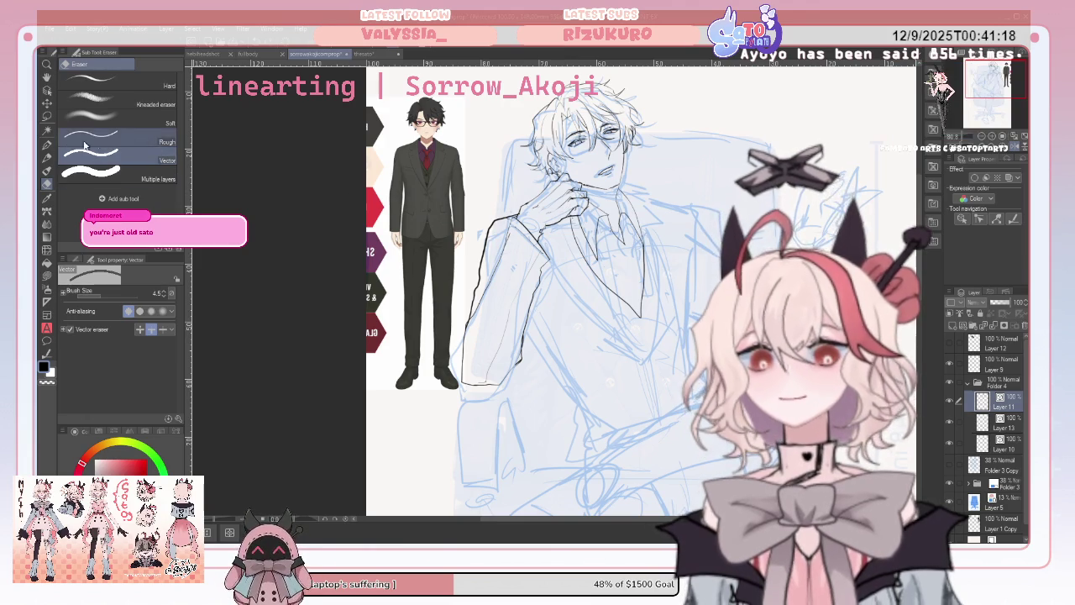
{"action": "left_click", "coordinate": [47, 145]}
{"action": "left_click", "coordinate": [132, 149]}
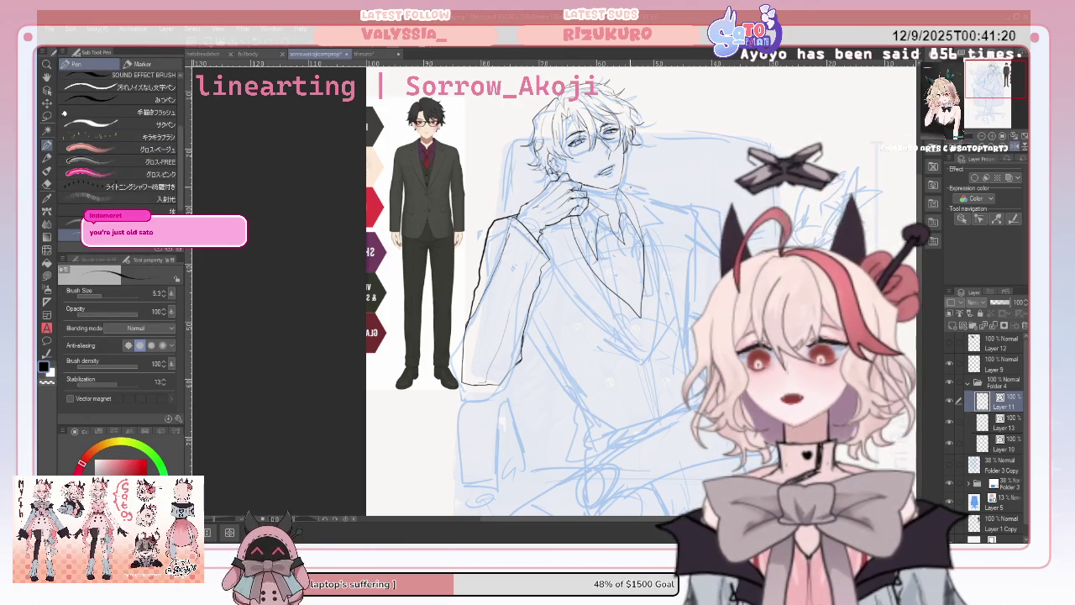
{"action": "left_click_drag", "start_coordinate": [630, 207], "coordinate": [663, 184]}
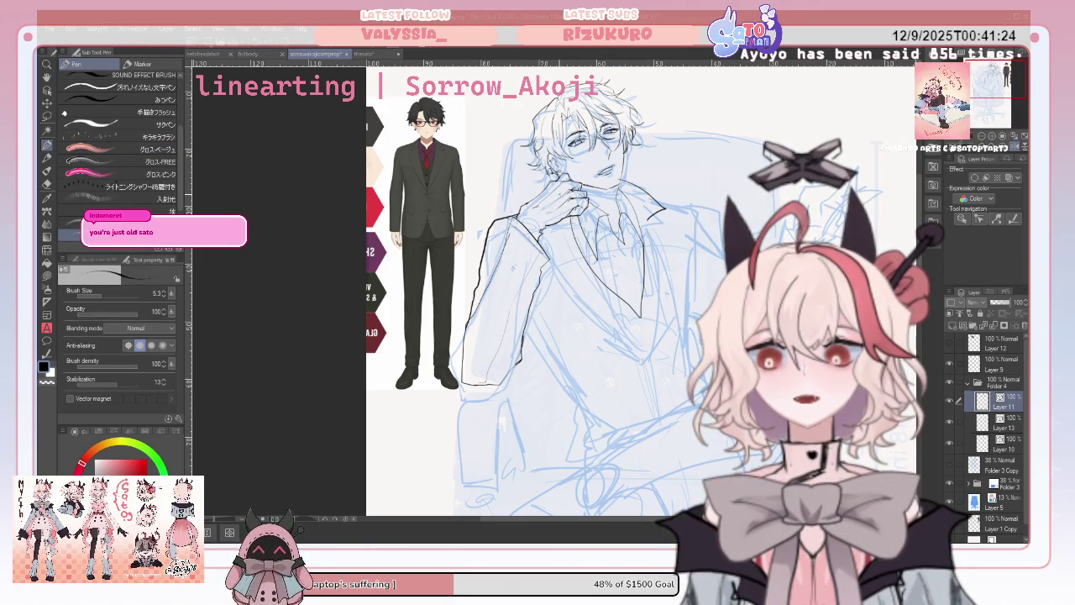